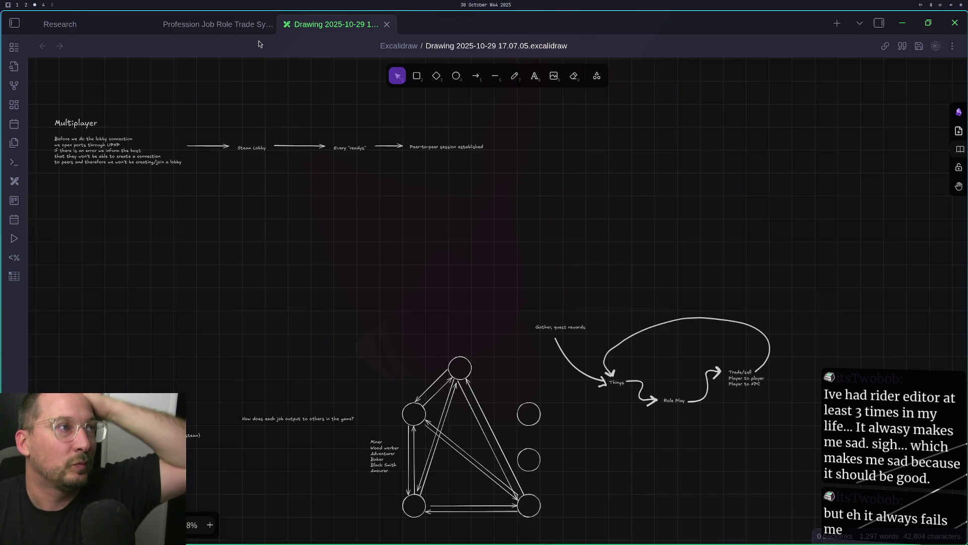
Bring up the Profession Job Role Trade System note, then jump to the OBS workspace
left_click(244, 24)
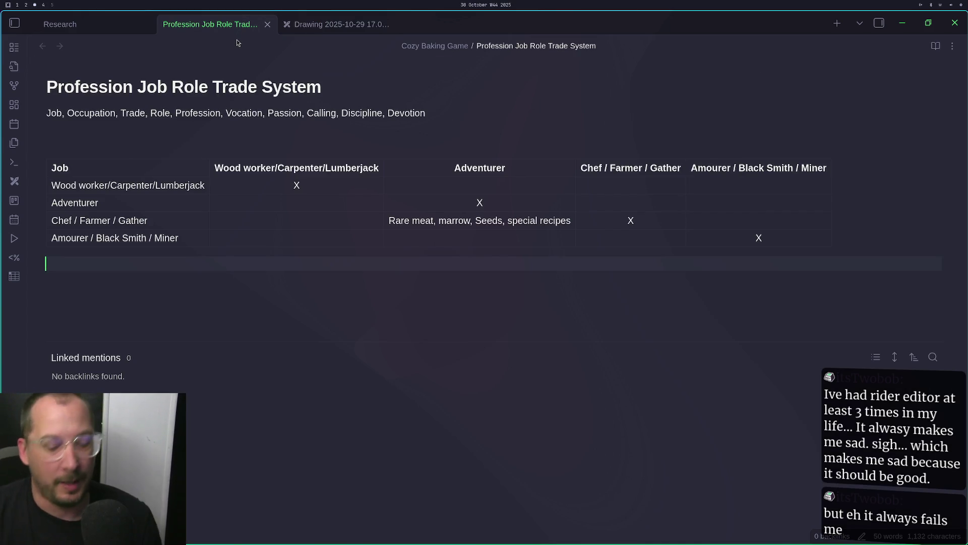
key("super+4")
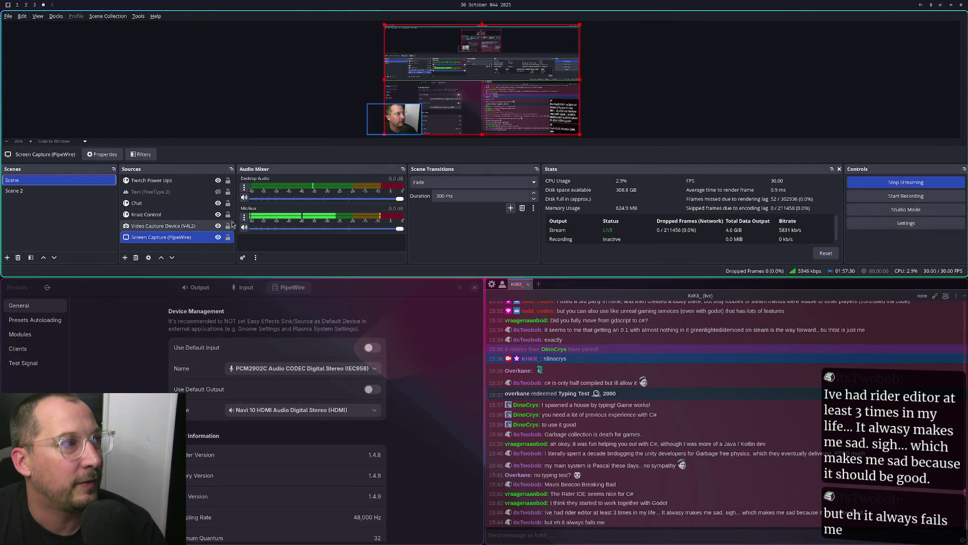
Compare Scene and Scene 2 in OBS, selecting the Chat source in the main Scene
left_click(53, 190)
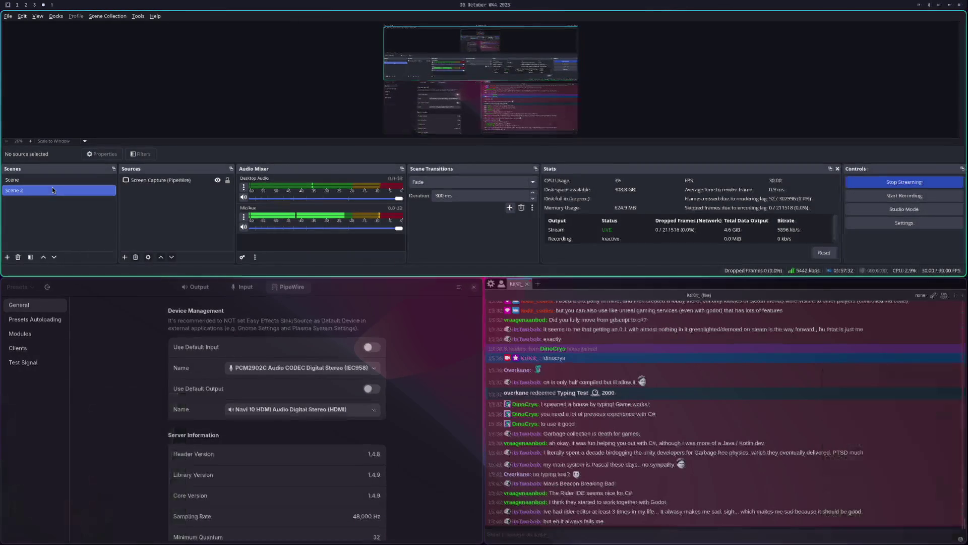
left_click(53, 183)
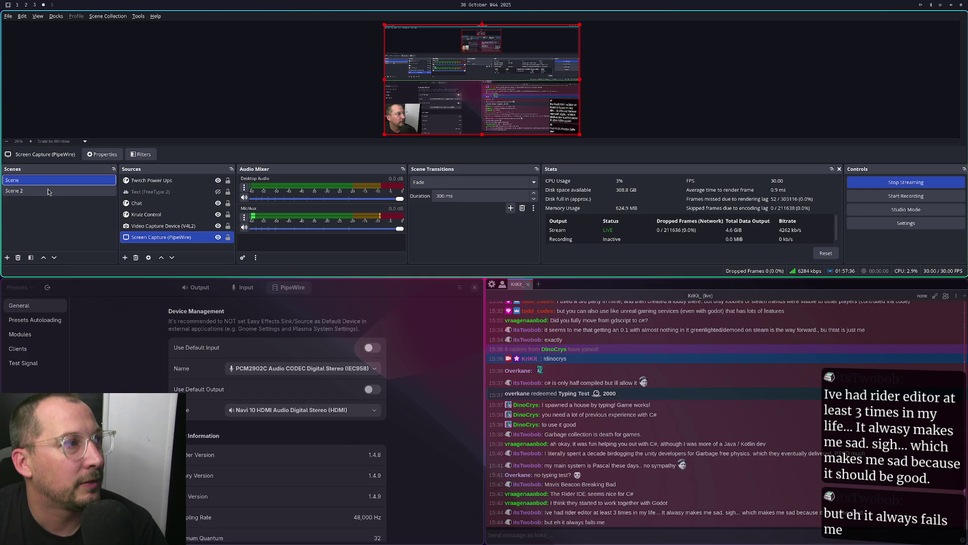
left_click(142, 203)
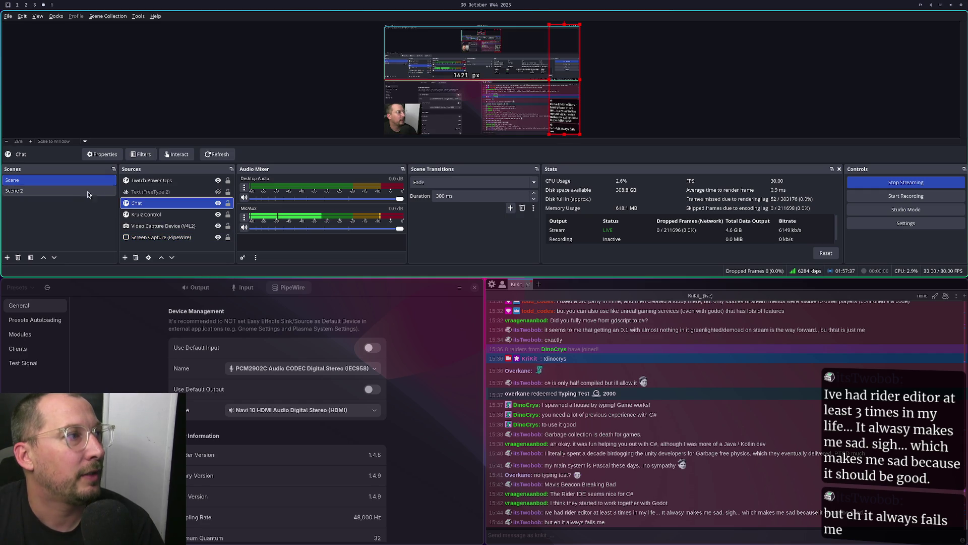
left_click(49, 189)
left_click(38, 182)
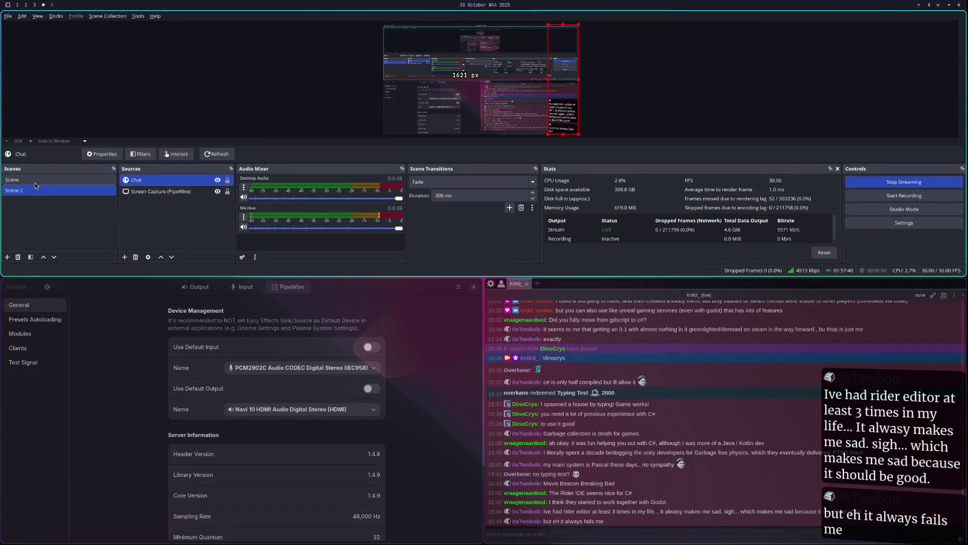
left_click(26, 194)
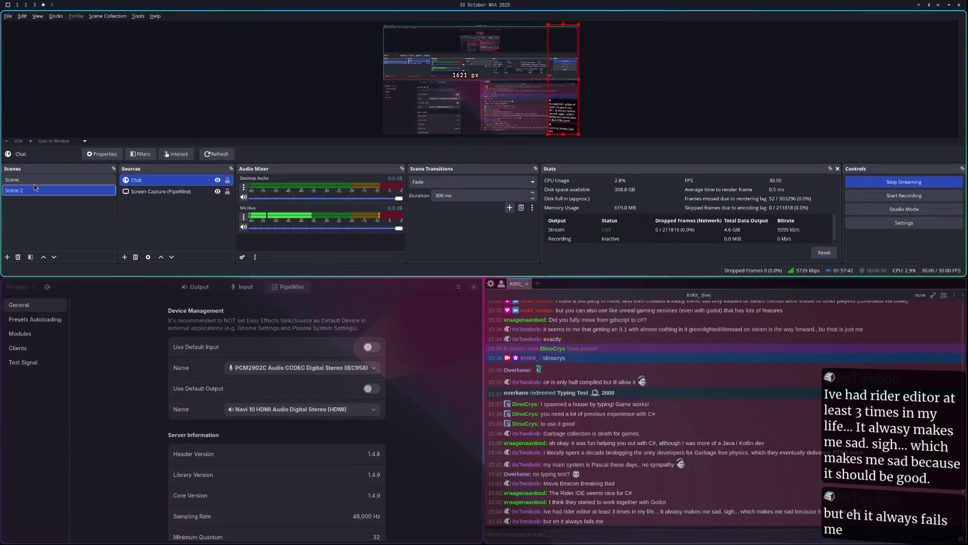
left_click(38, 180)
left_click(35, 191)
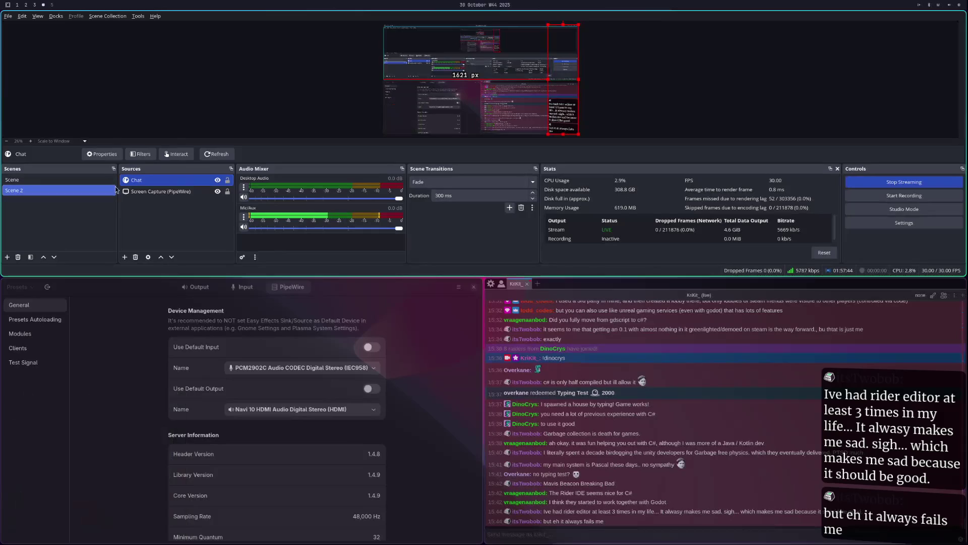
left_click(83, 180)
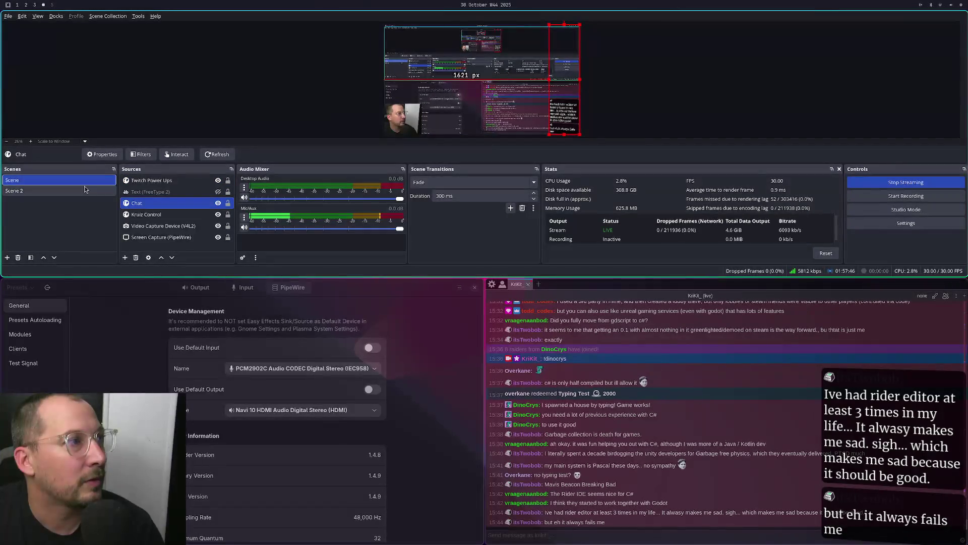
left_click(87, 191)
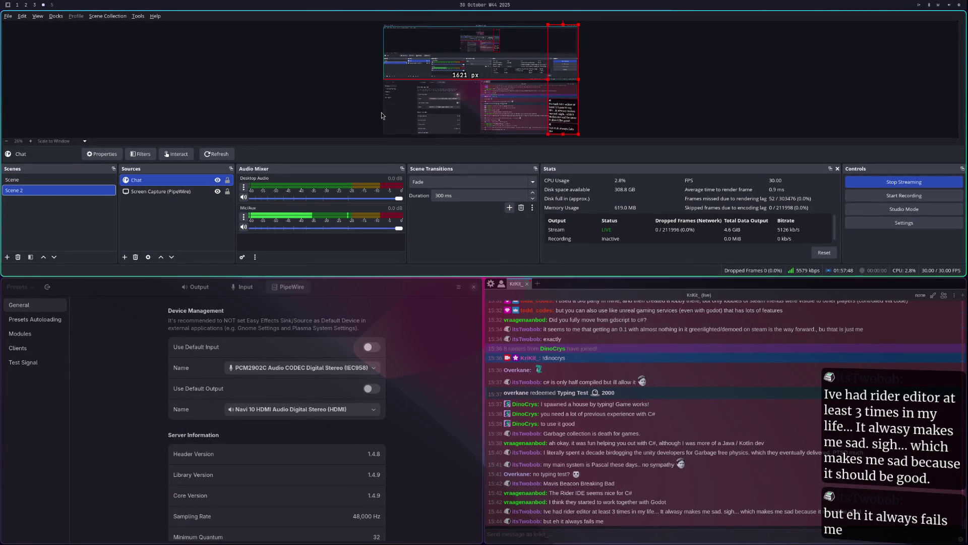
Keep toggling the scenes, settle the stream on Scene 2, and return to Obsidian
left_click(102, 181)
left_click(97, 191)
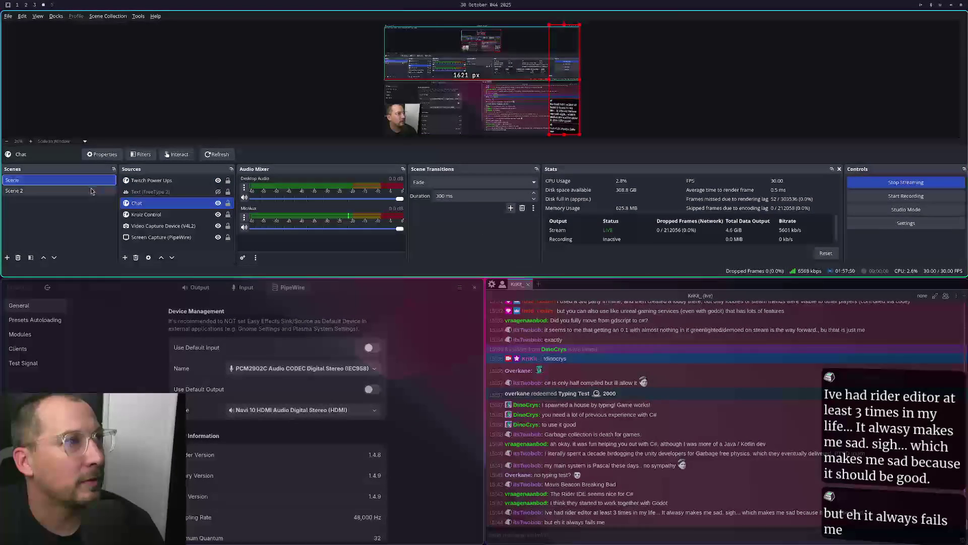
left_click(95, 180)
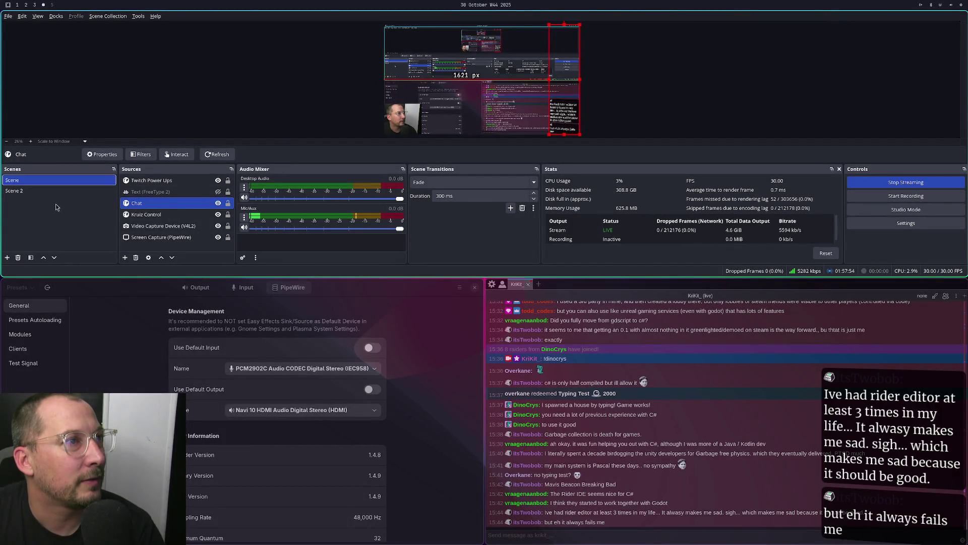
left_click(65, 194)
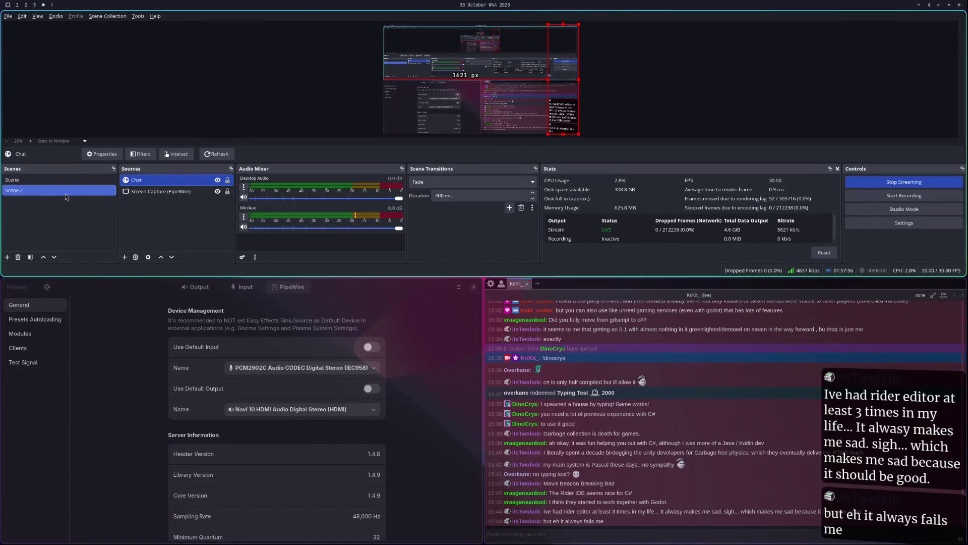
left_click(75, 183)
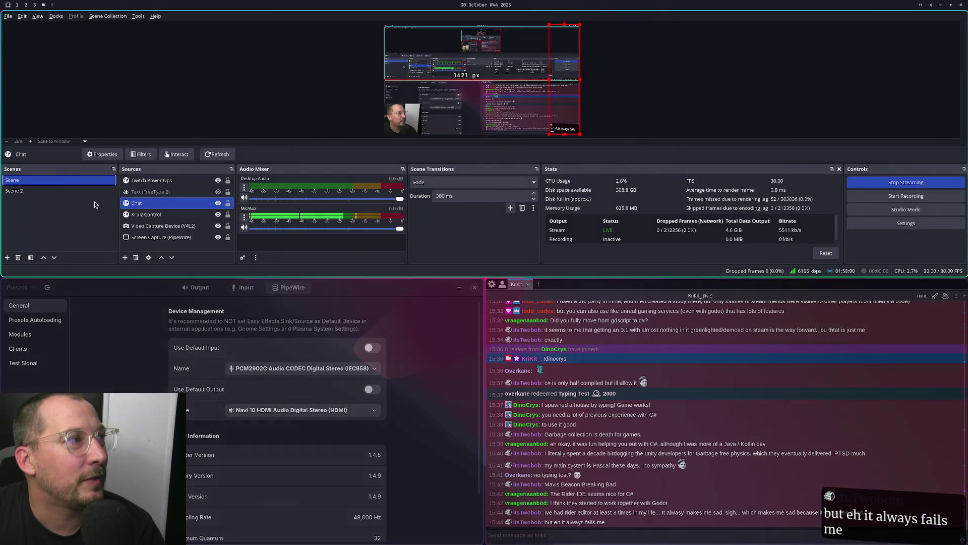
left_click(88, 193)
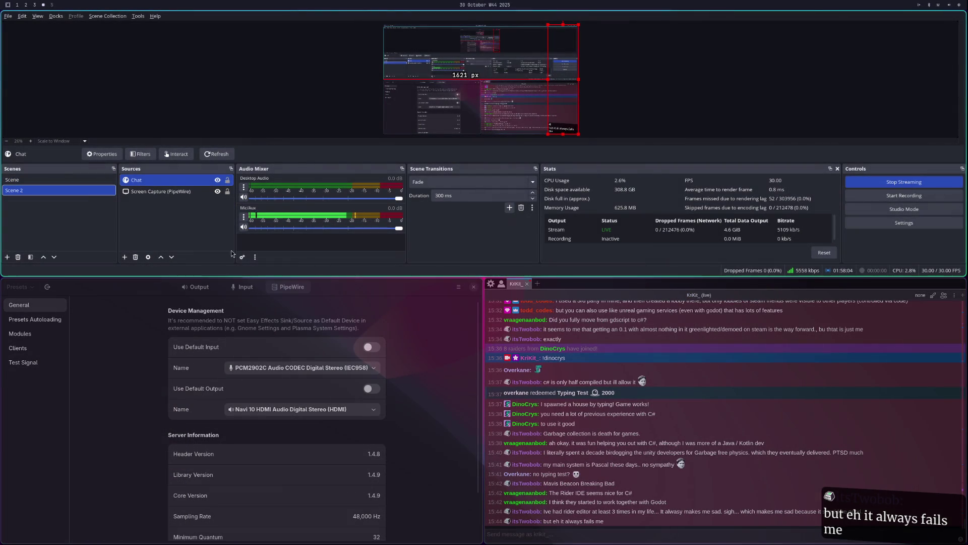
left_click(48, 182)
left_click(46, 190)
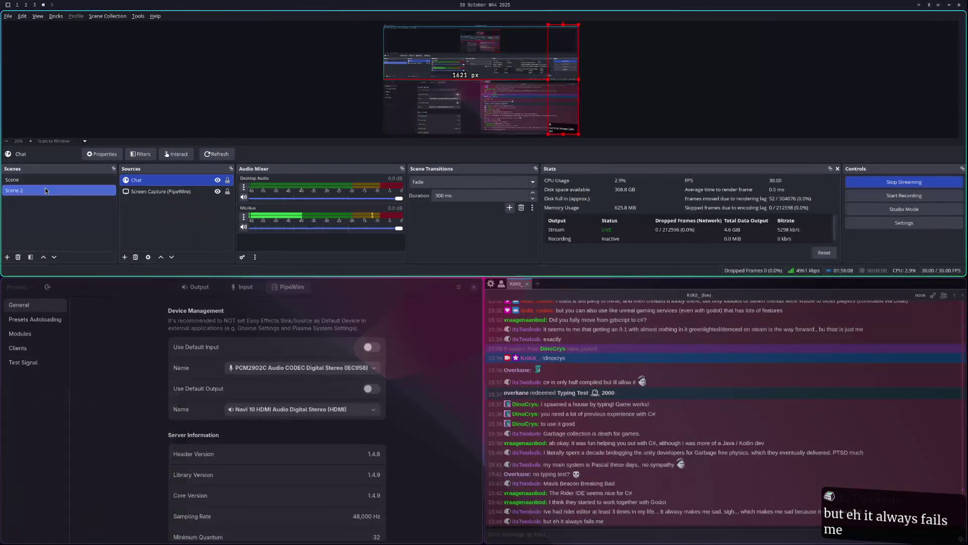
left_click(53, 177)
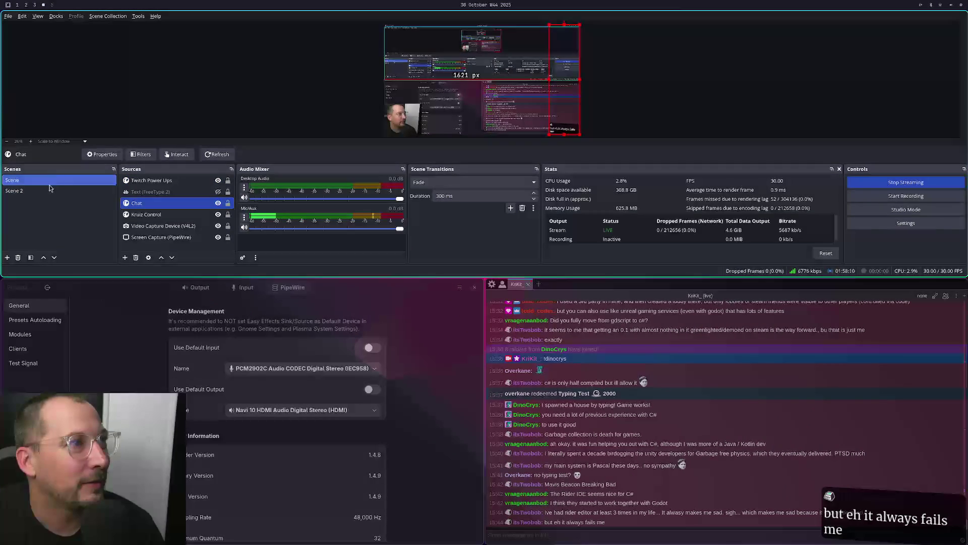
left_click(48, 190)
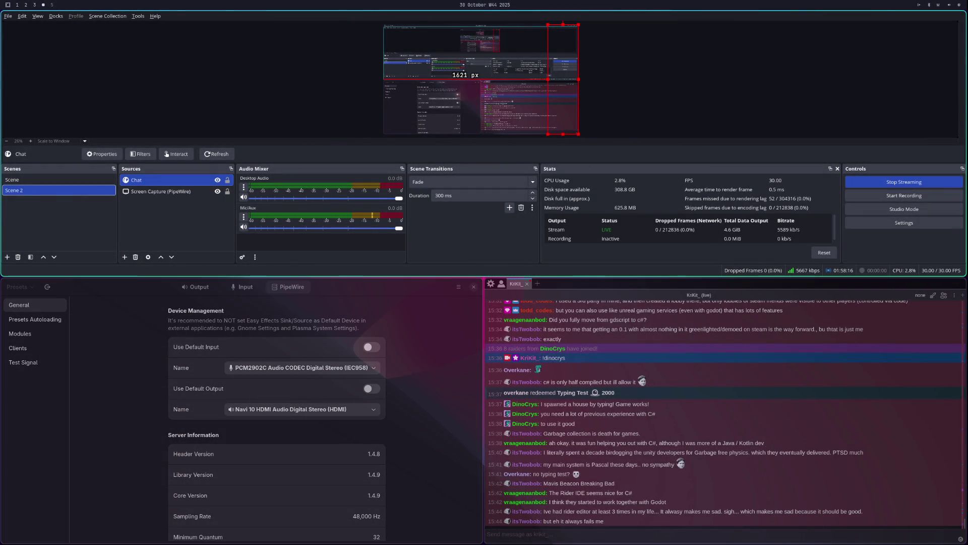
key("super+3")
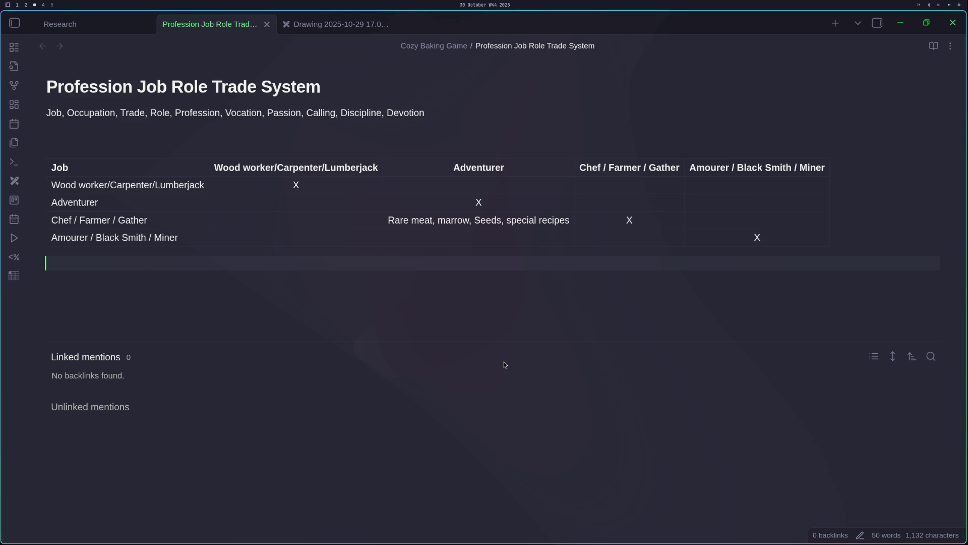
Bring up the Excalidraw Drawing 2025-10-29 tab
left_click(327, 25)
scroll(218, 341, "down", 4)
scroll(218, 341, "right", 3)
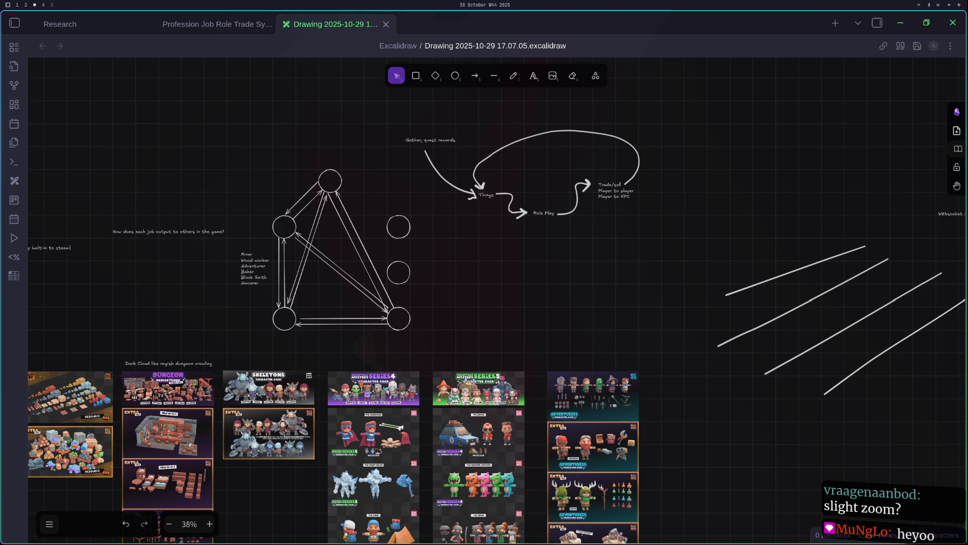
scroll(359, 336, "down", 5)
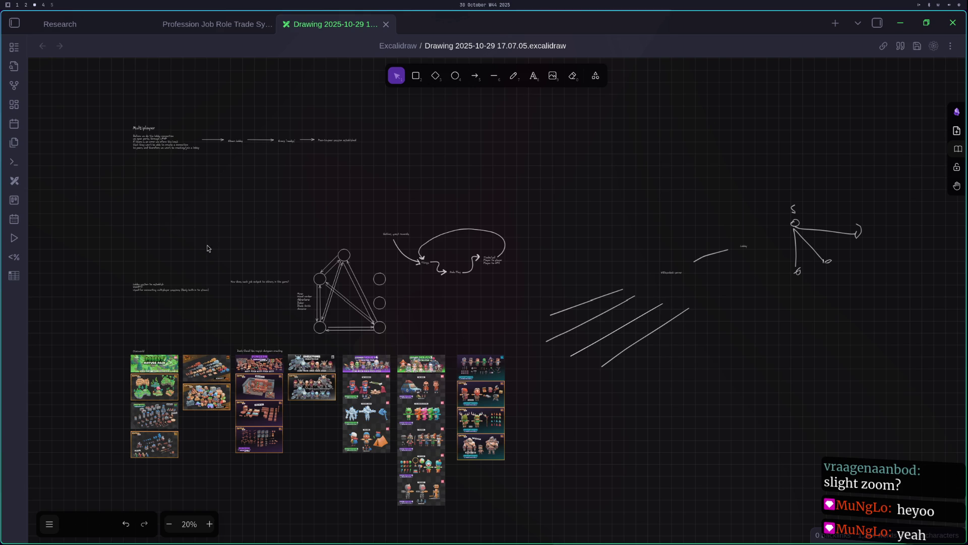
scroll(210, 247, "left", 5)
scroll(335, 258, "left", 7)
scroll(335, 257, "up", 2)
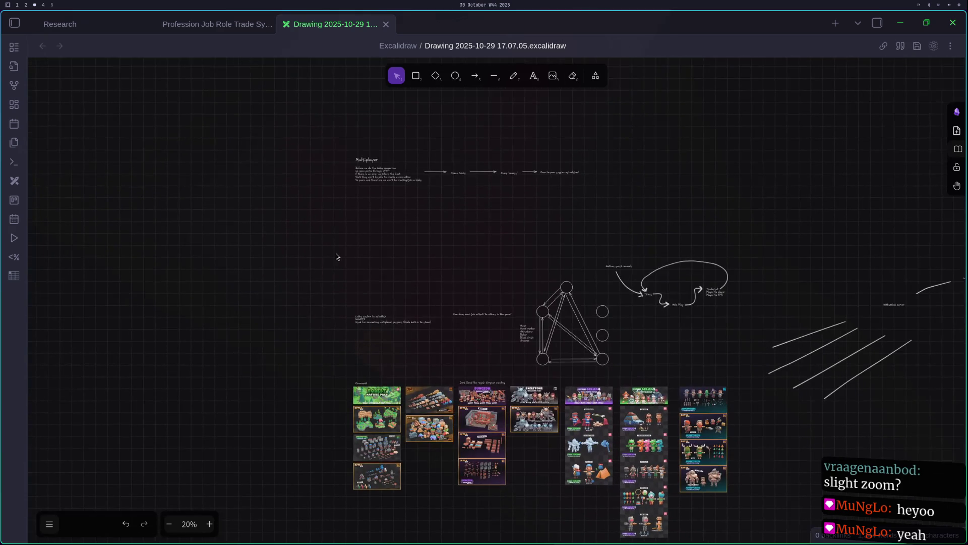
scroll(601, 209, "right", 10)
scroll(602, 209, "up", 6)
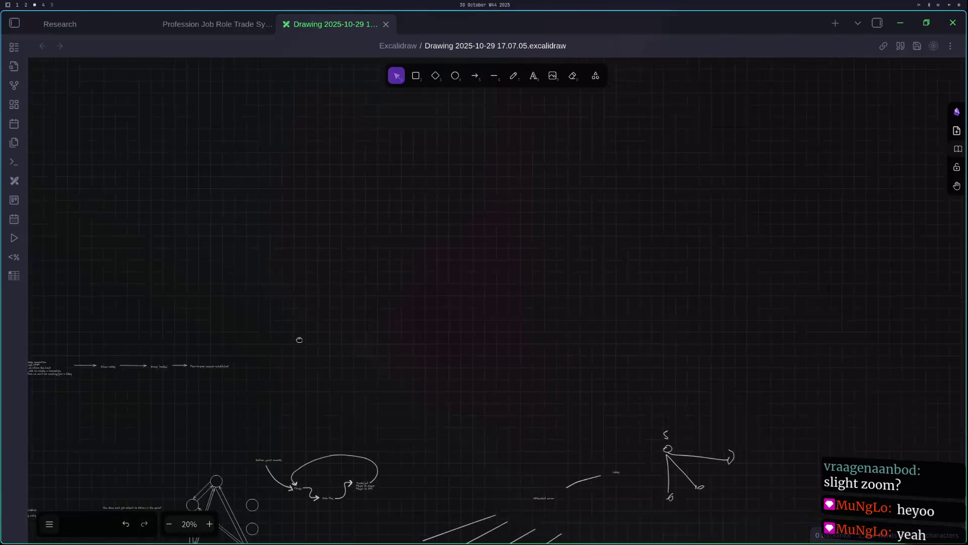
scroll(592, 220, "left", 10)
scroll(592, 219, "down", 5)
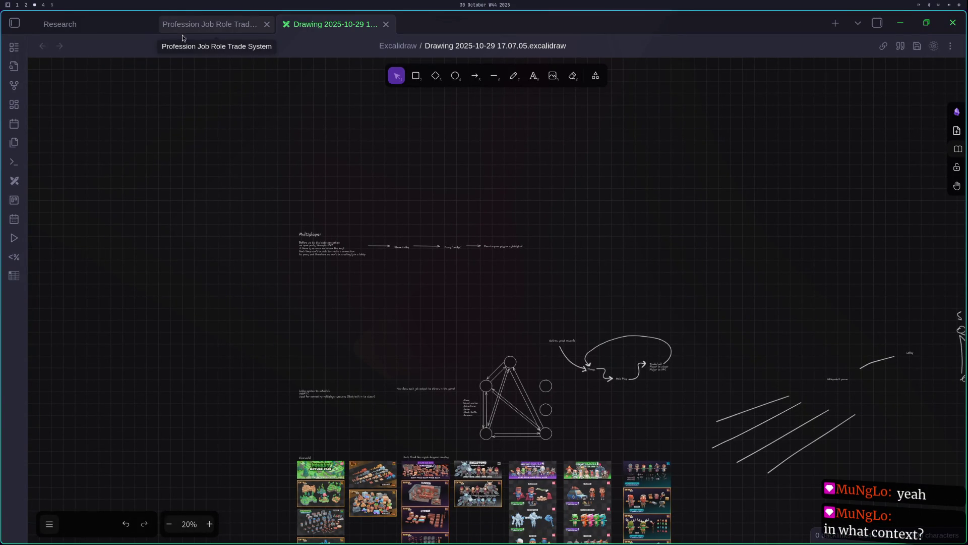
Create a note titled 'Prototype 2' inside the Cozy Baking Game folder
left_click(14, 23)
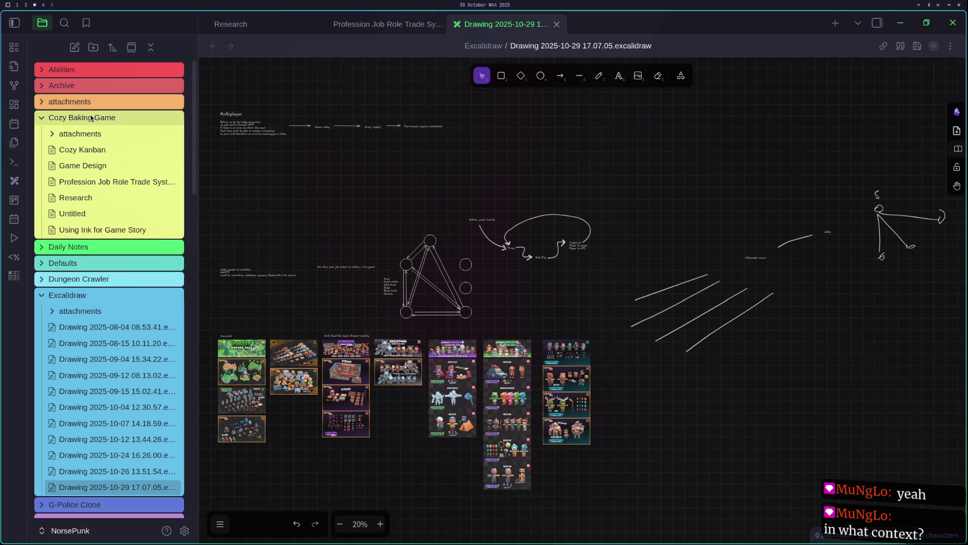
right_click(90, 116)
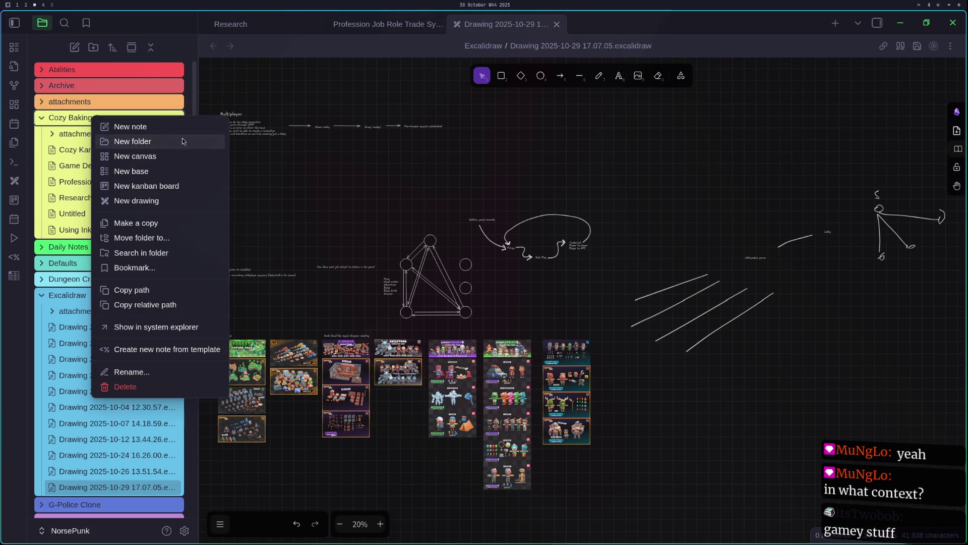
left_click(147, 127)
type("Pro")
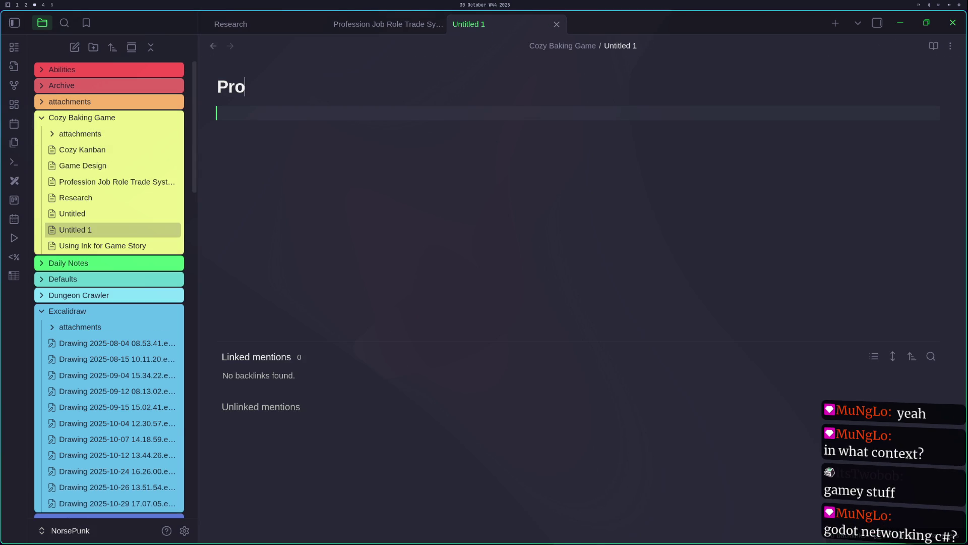
type("totype 2")
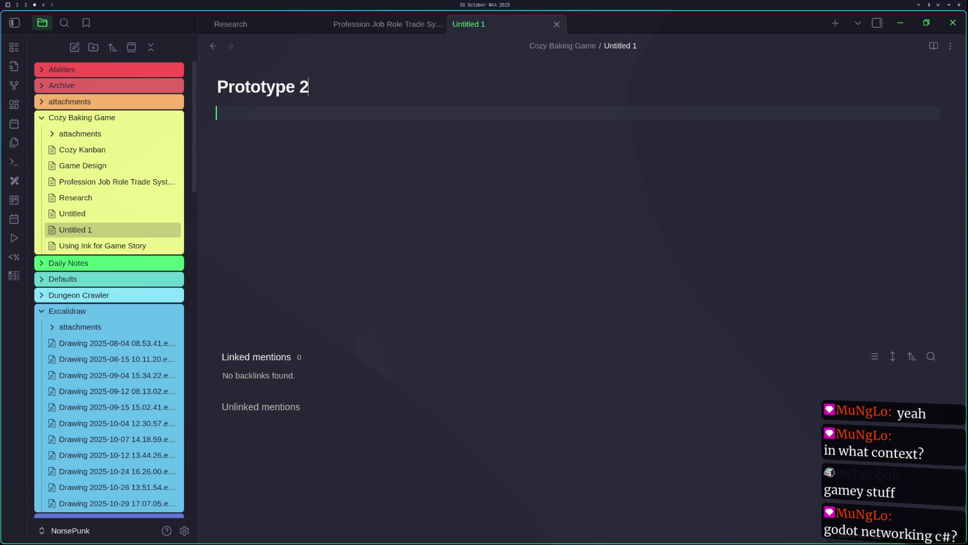
key("Return")
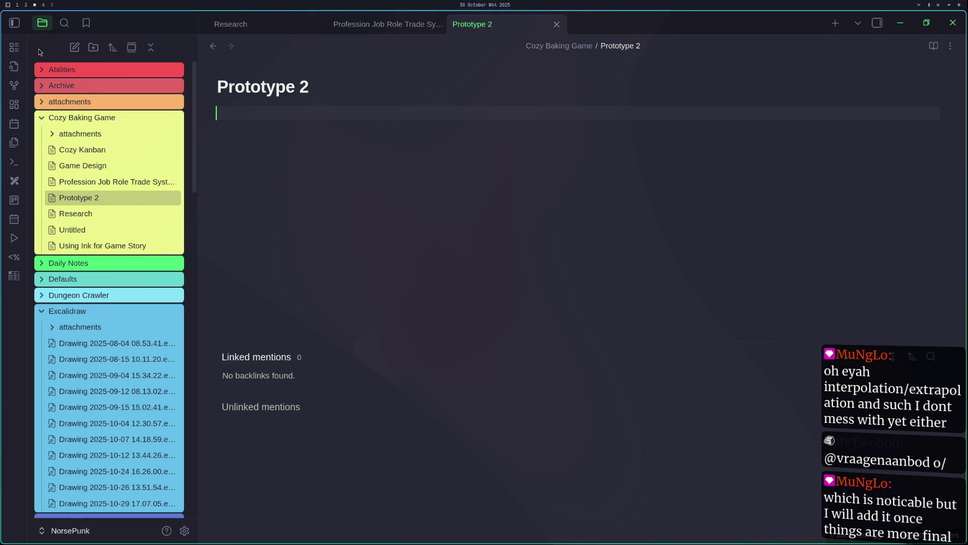
Hide the file list to widen the editor, then move to the OBS workspace
left_click(15, 22)
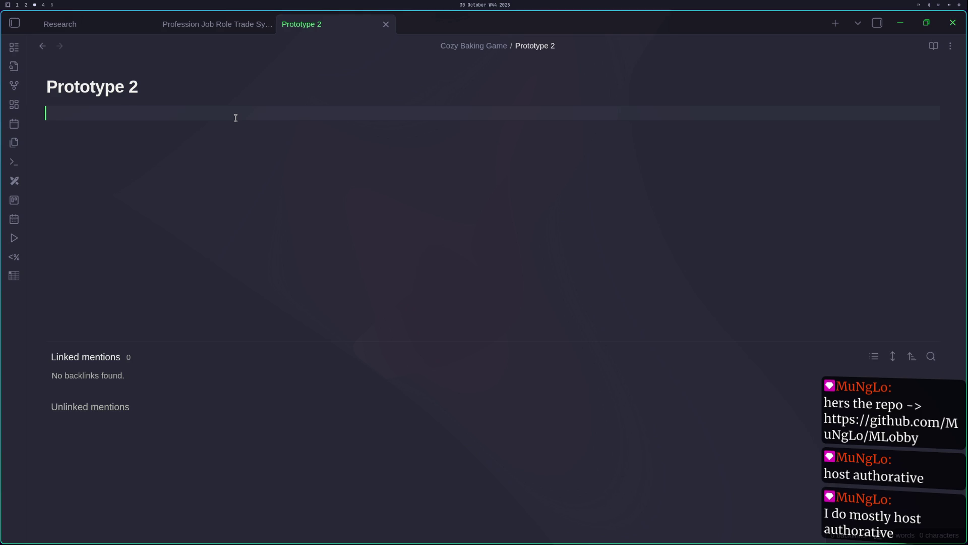
key("super+4")
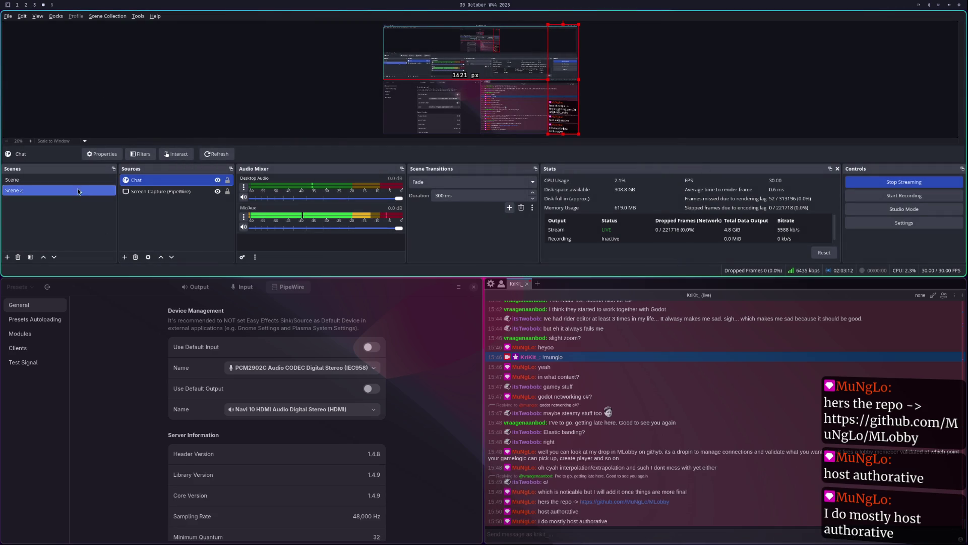
Compare Scene and Scene 2, checking each Screen Capture source, ending on Scene 2
left_click(72, 181)
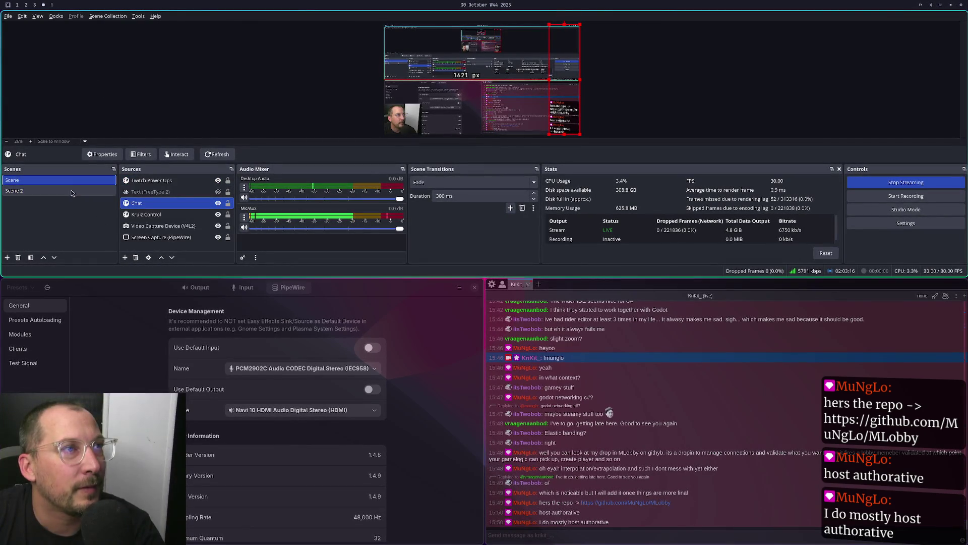
left_click(71, 190)
left_click(72, 182)
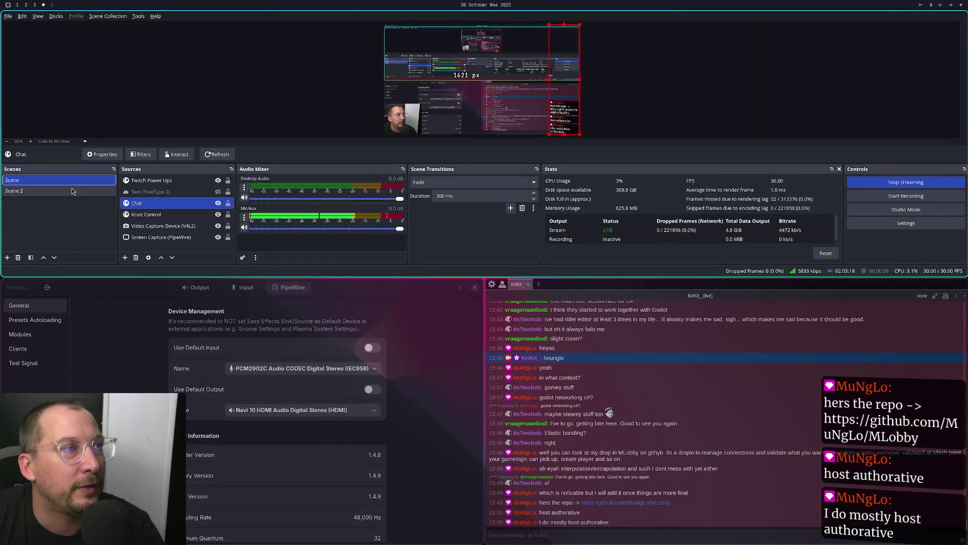
left_click(72, 191)
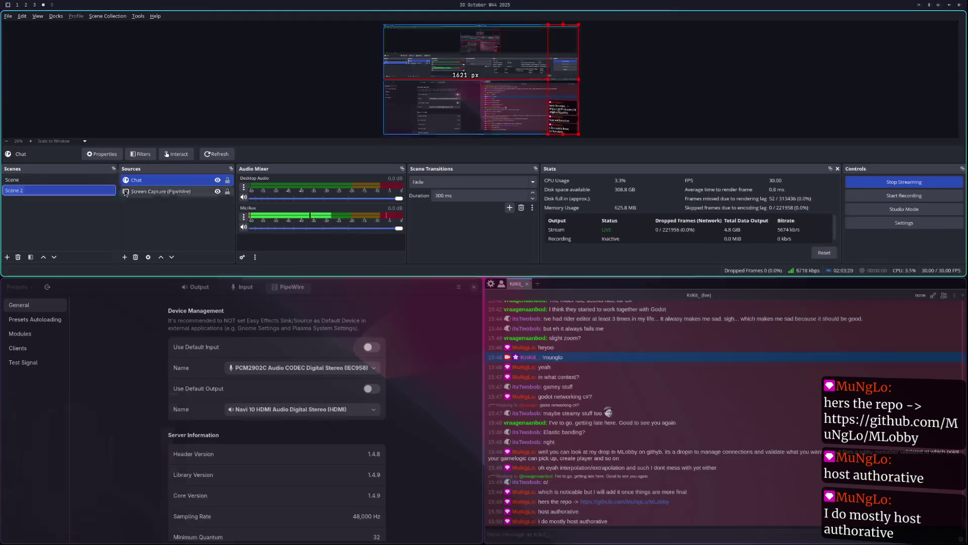
left_click(146, 190)
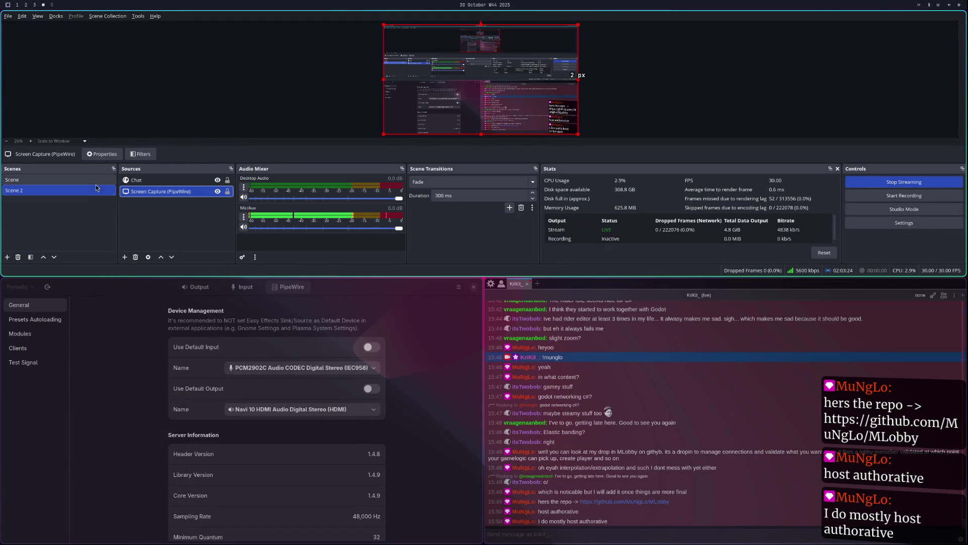
left_click(96, 180)
left_click(146, 204)
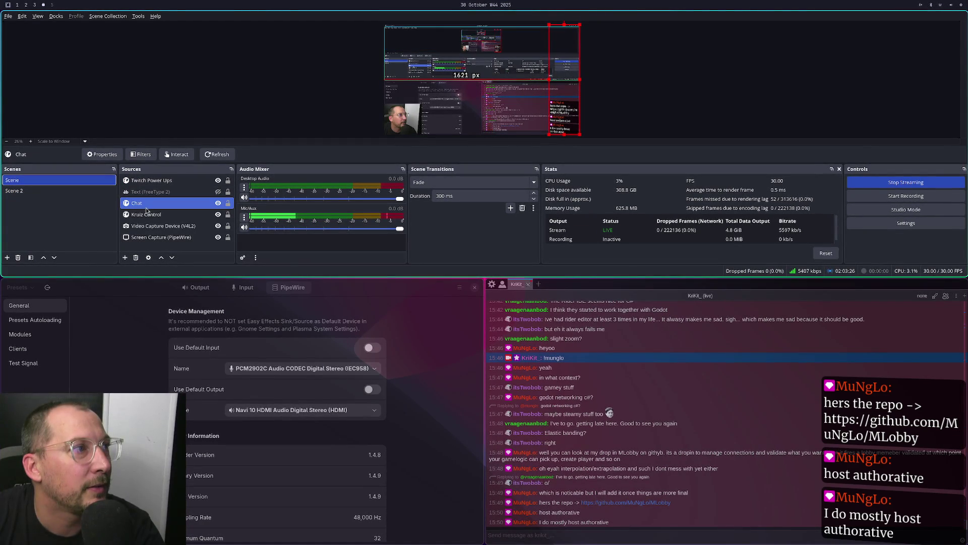
left_click(162, 237)
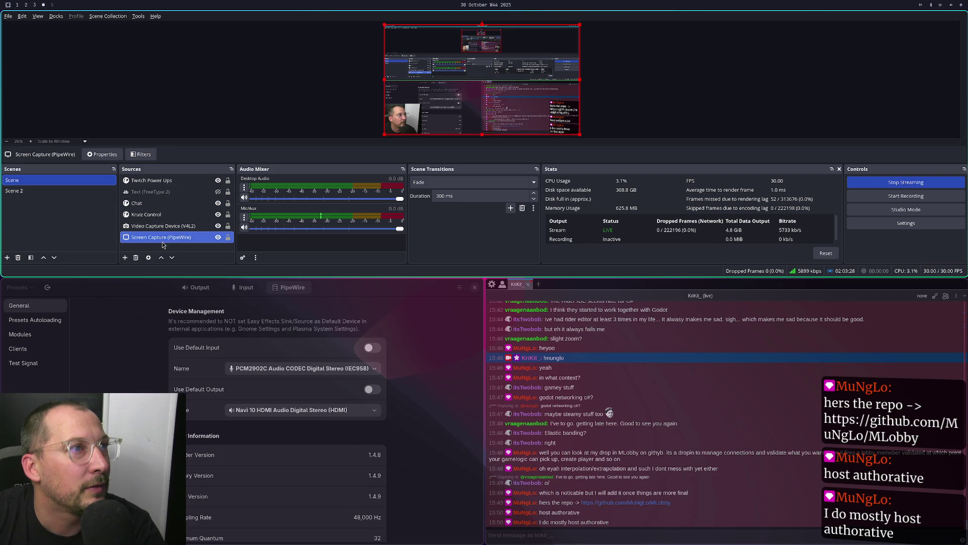
left_click(45, 191)
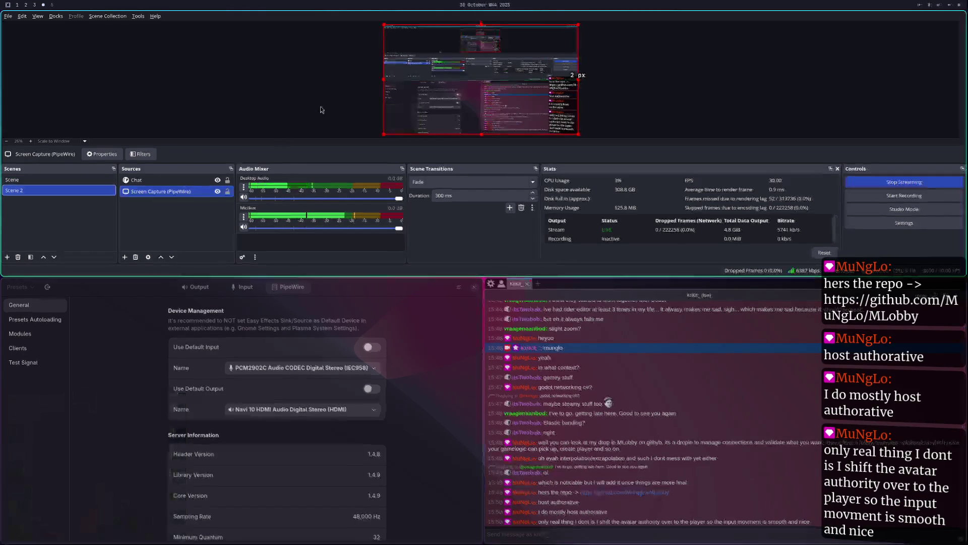
Open the Transform settings for Scene 2's Screen Capture (PipeWire) source
right_click(406, 52)
mouse_move(440, 216)
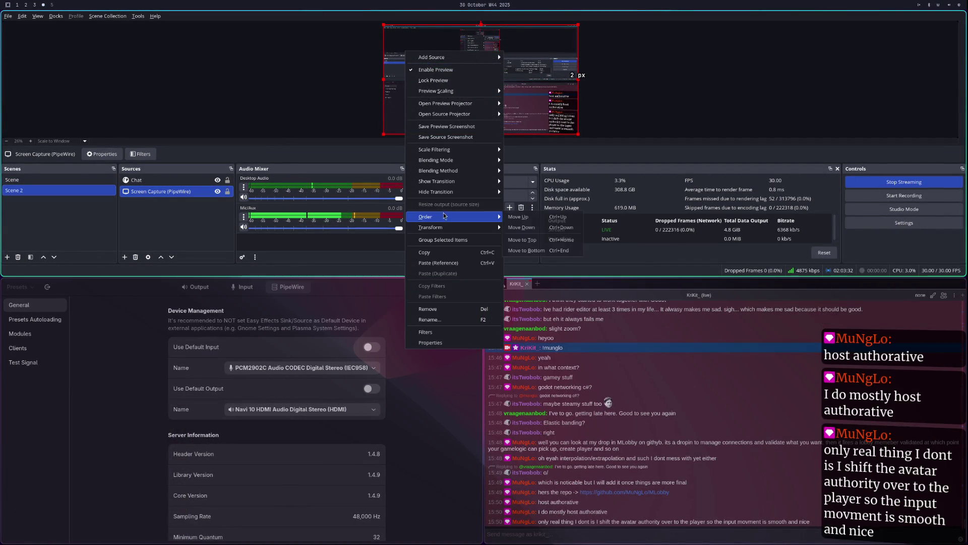
mouse_move(469, 230)
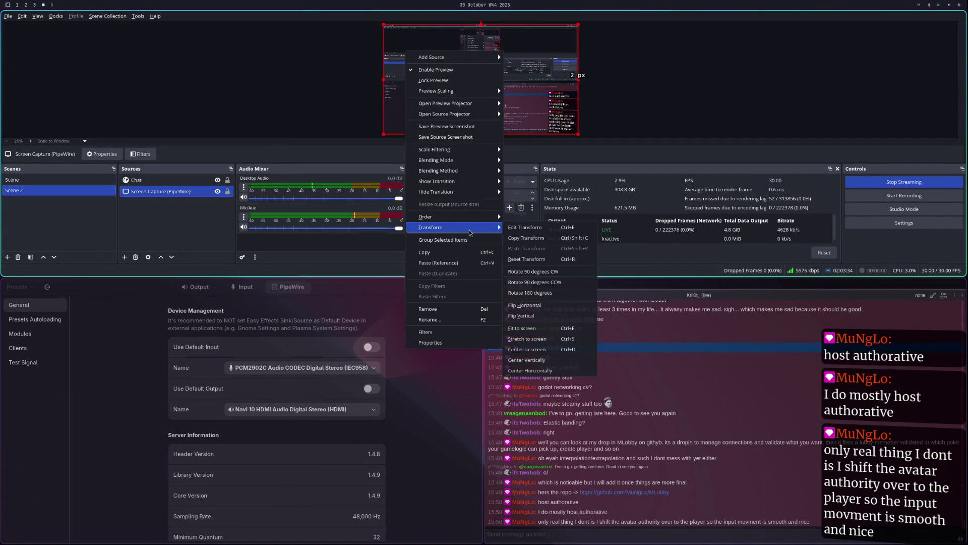
left_click(525, 227)
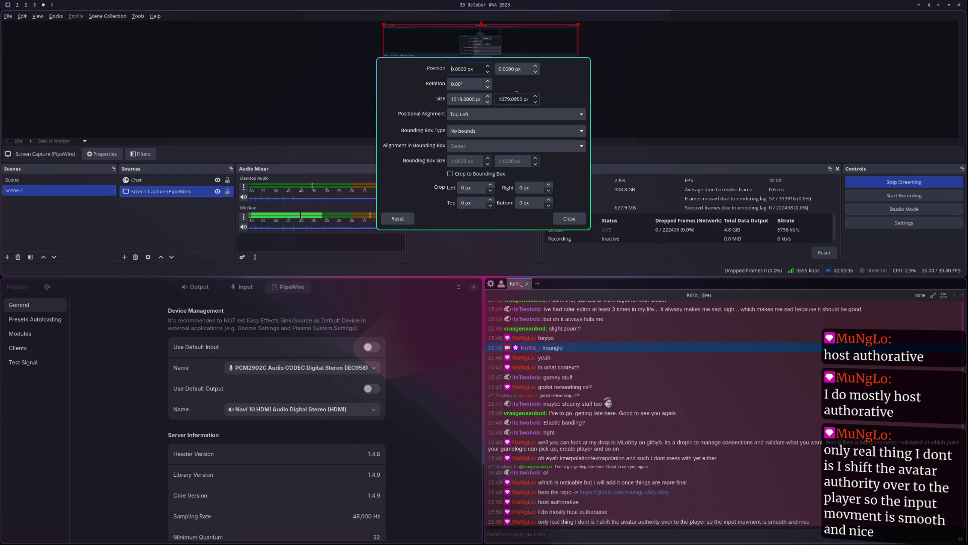
Resize the Screen Capture source to 1920 × 1080 px and close the transform settings
left_click(479, 101)
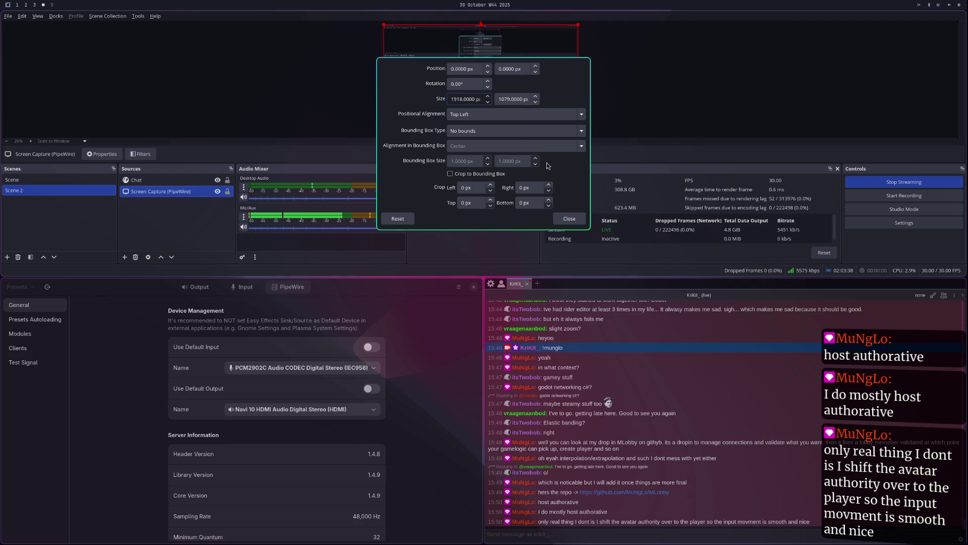
key("BackSpace")
key("BackSpace")
type("20")
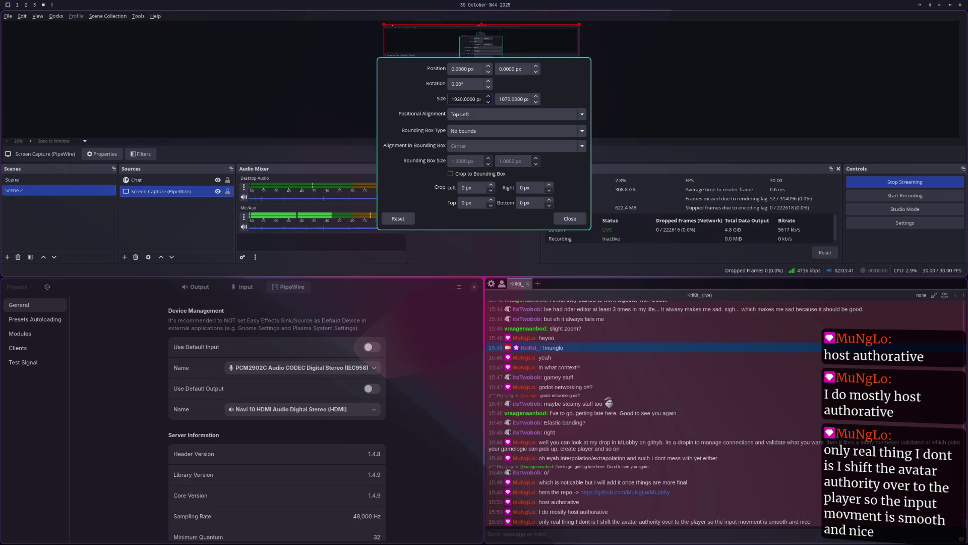
left_click(509, 98)
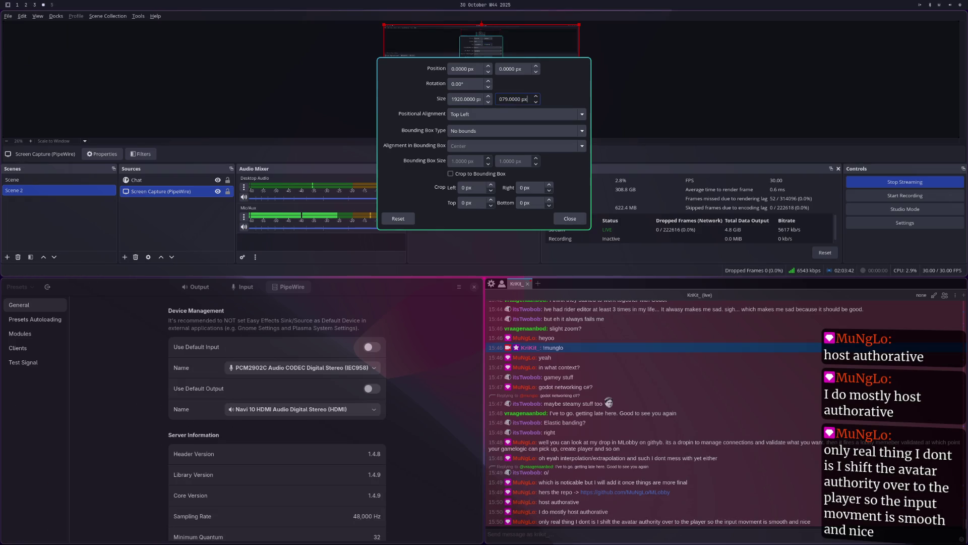
key("BackSpace")
key("BackSpace")
type("90")
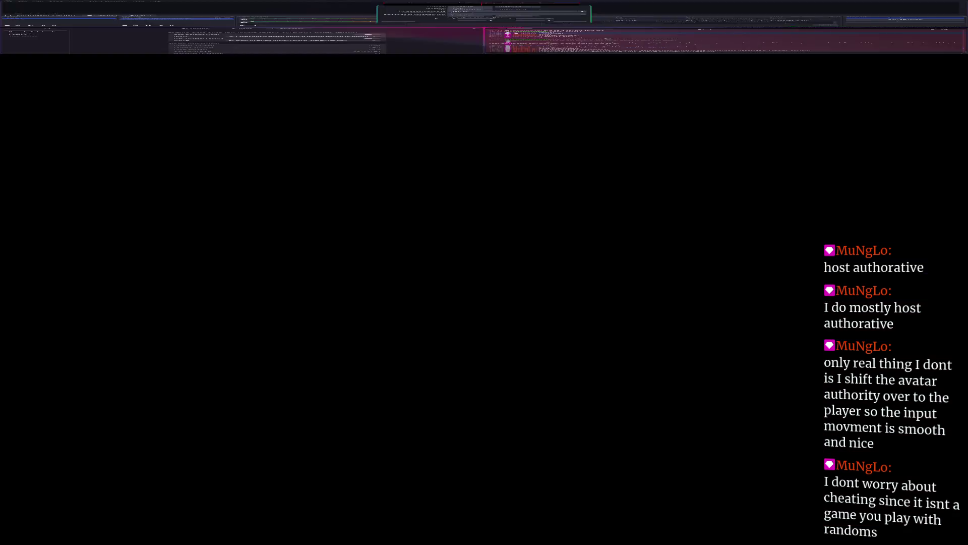
key("BackSpace")
key("BackSpace")
type("80")
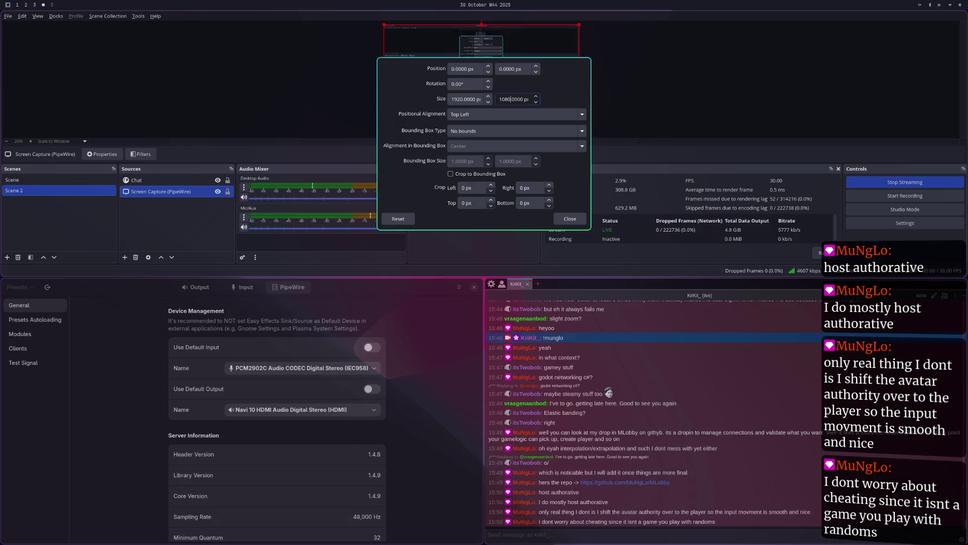
left_click(570, 218)
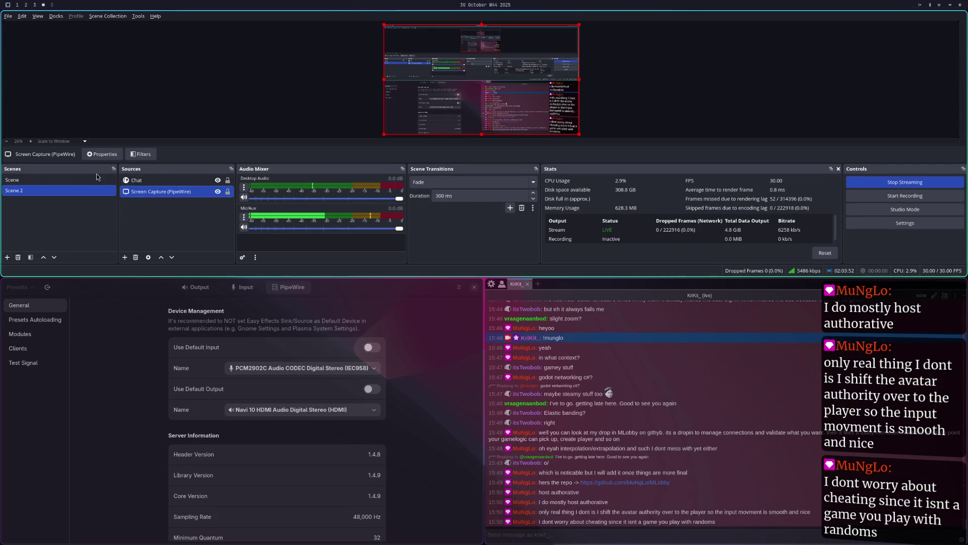
Check both scenes, leave the main Scene live, and return to Obsidian
left_click(96, 180)
left_click(89, 191)
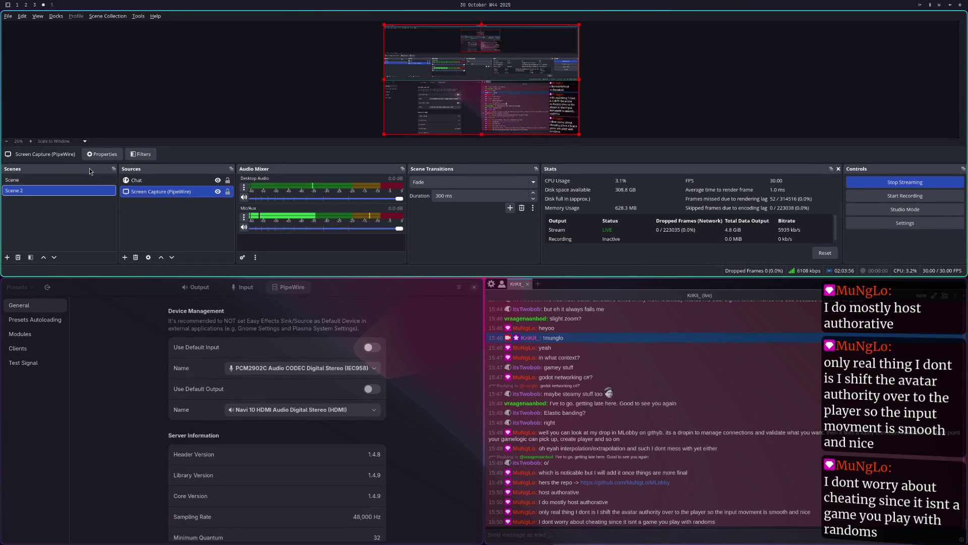
left_click(87, 174)
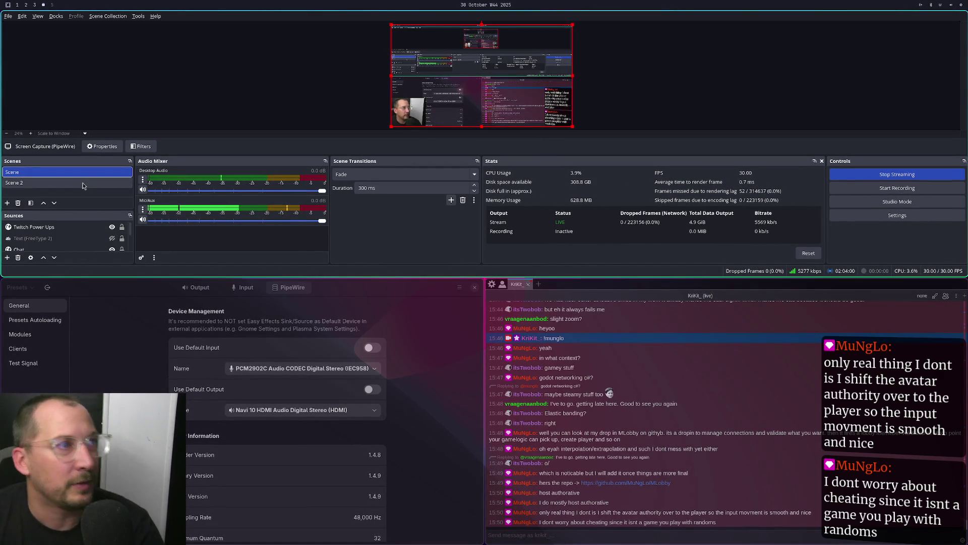
key("super+2")
key("super+3")
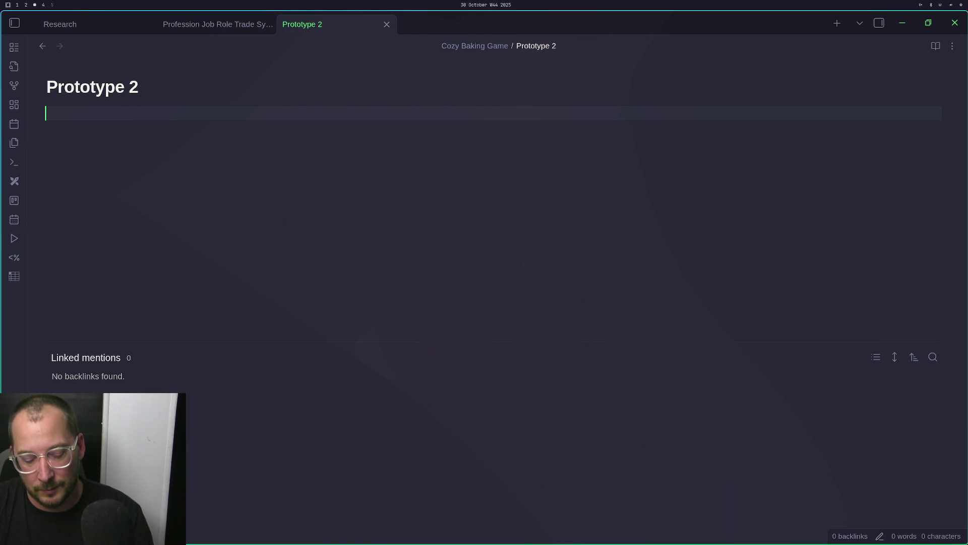
Type 'Steam lobby connection' with 'NPC Enemy' on the line below
type("Steam lo")
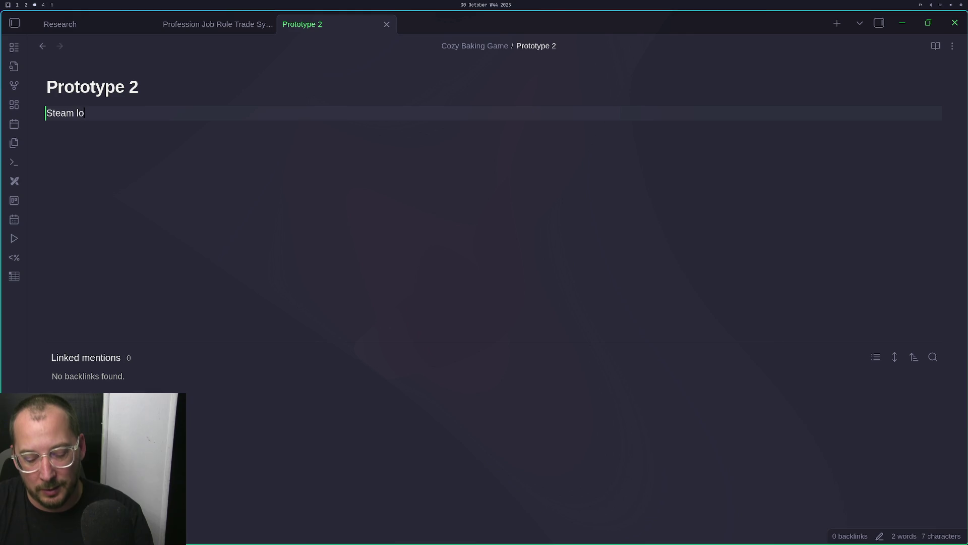
type("bby connection")
key("Return")
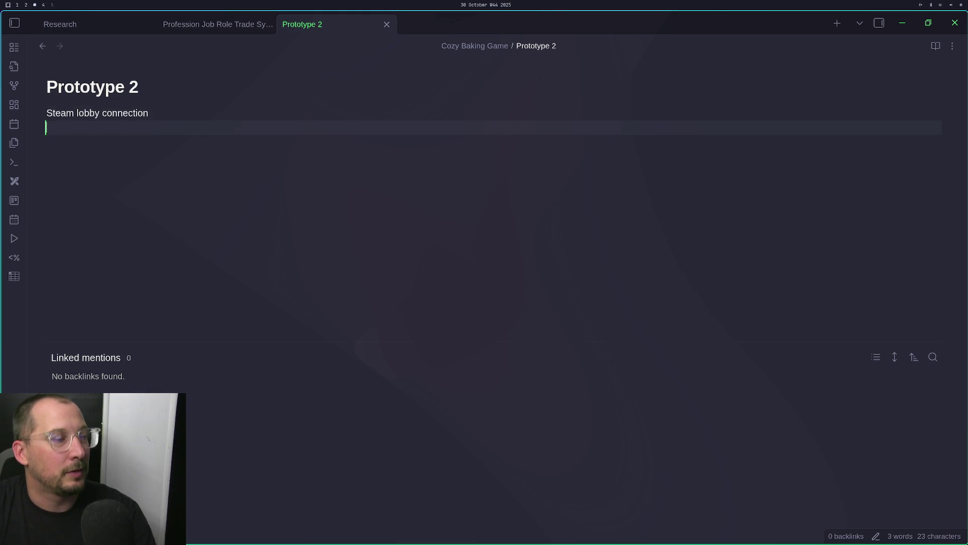
key("Return")
key("BackSpace")
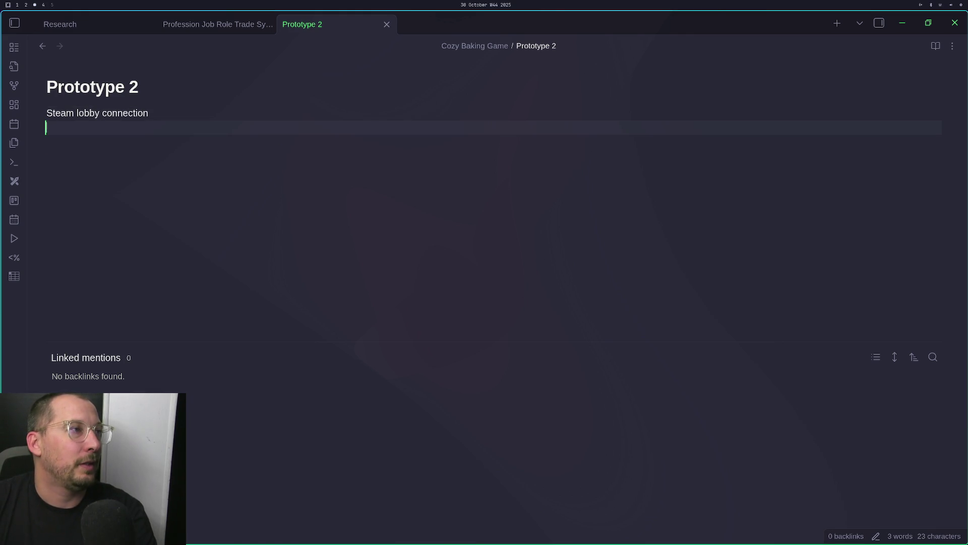
type("NPC ")
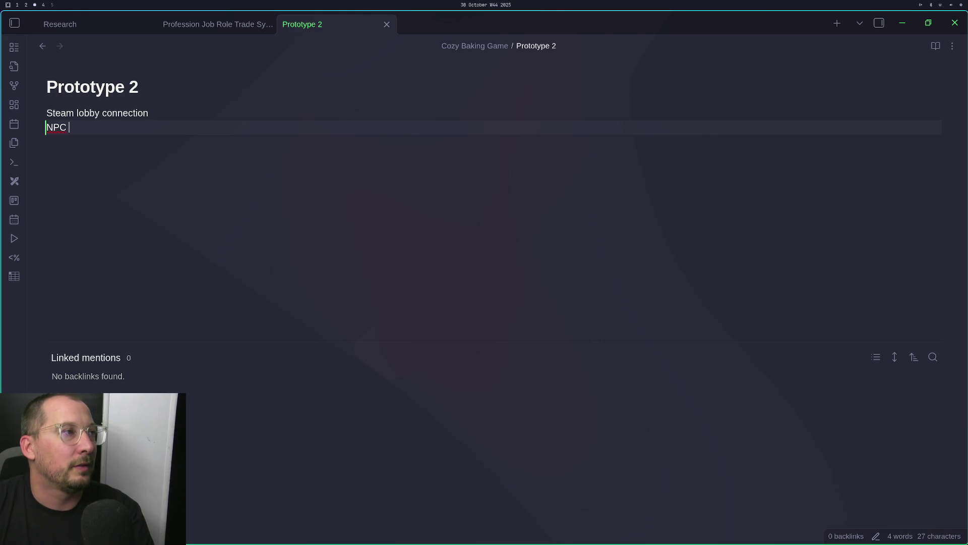
type("Enemy")
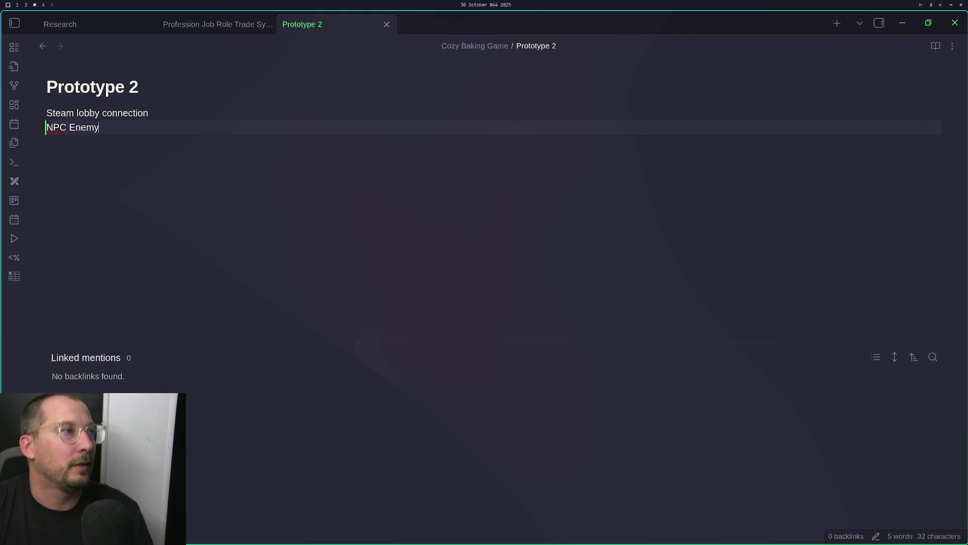
Insert a '# Combat' heading between Steam lobby connection and NPC Enemy
key("Up")
left_click(148, 113)
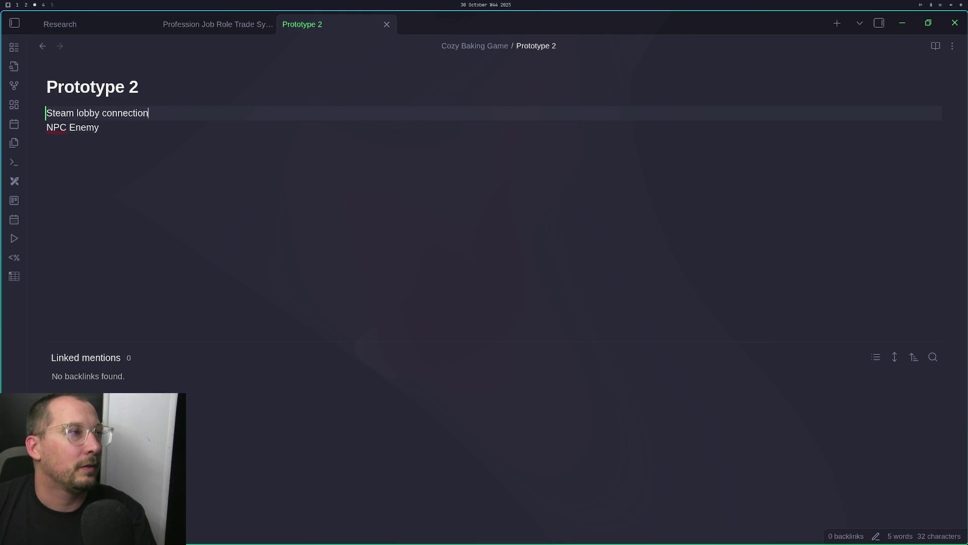
key("Return")
type("Combat")
key("Home")
type("#")
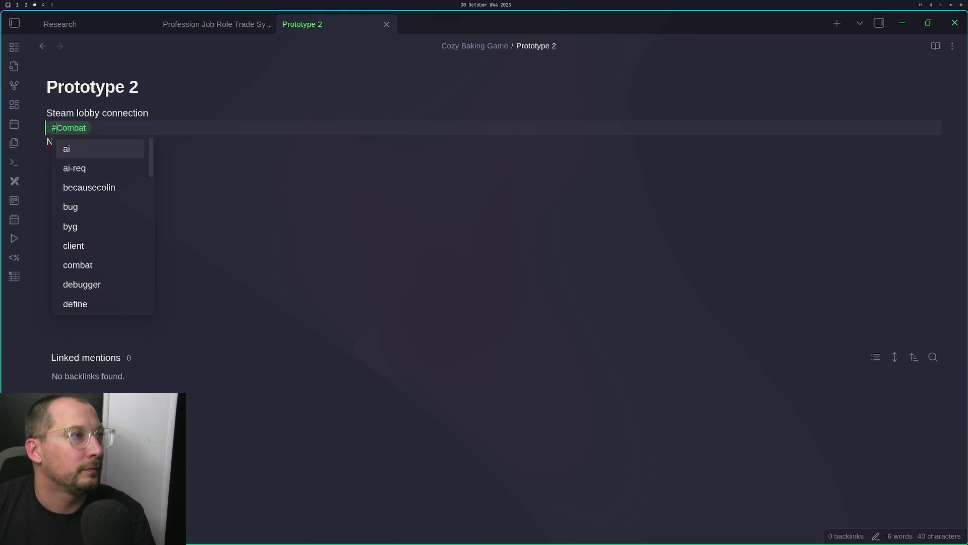
Turn 'NPC Enemy' into a bulleted item under Combat
left_click(100, 159)
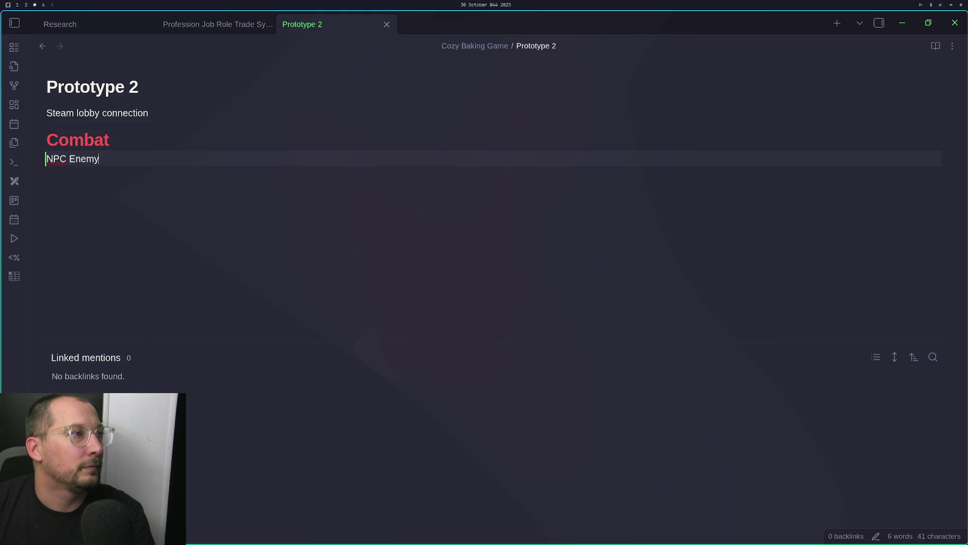
key("Up")
key("Down")
key("Left")
key("Left")
key("Left")
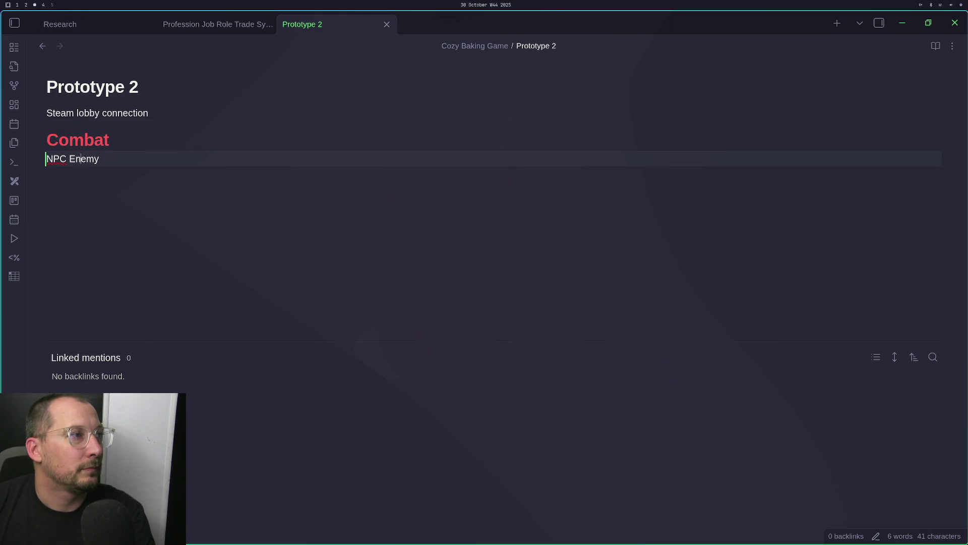
key("Home")
type("-")
Add a 'Player attacks/heals' bullet below NPC Enemy
left_click(72, 159)
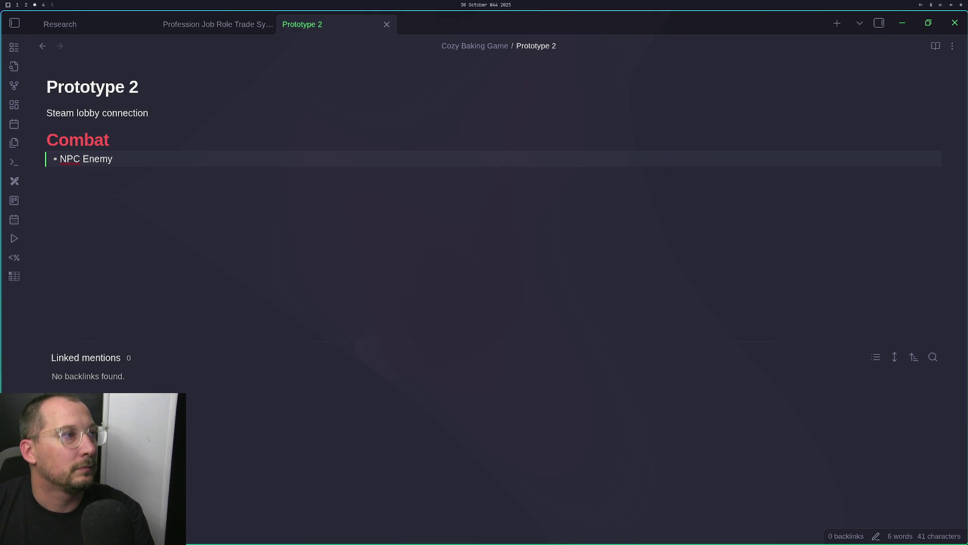
key("Right")
key("Right")
key("Right")
type("'")
key("Return")
key("BackSpace")
key("BackSpace")
key("BackSpace")
key("Return")
type("Player ")
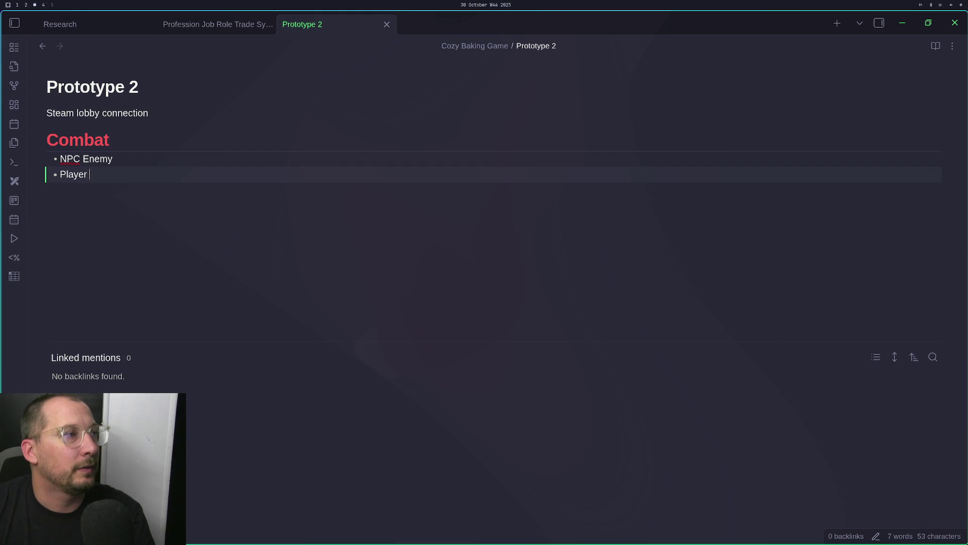
type("attacks/heals")
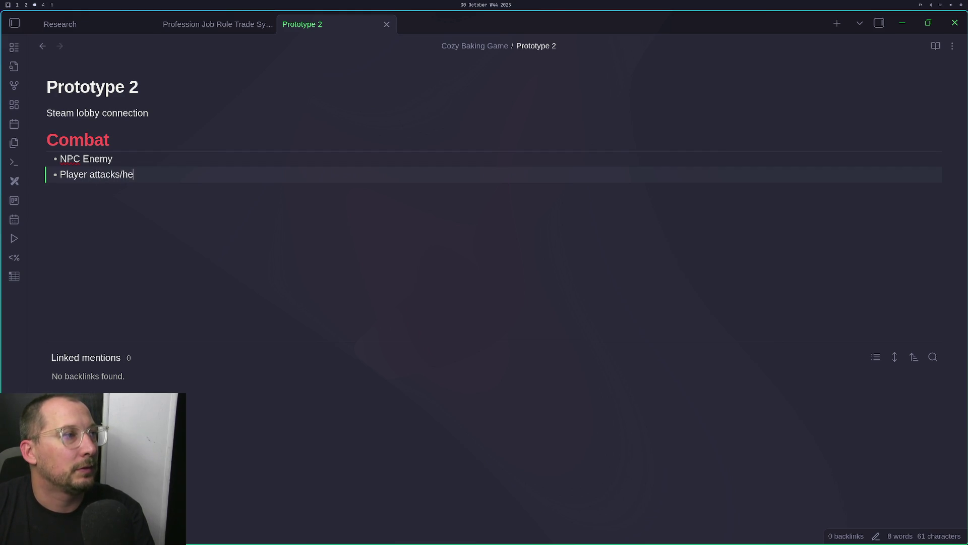
Add a '# Player movement' heading above Combat with a 'Move' bullet
left_click(122, 140)
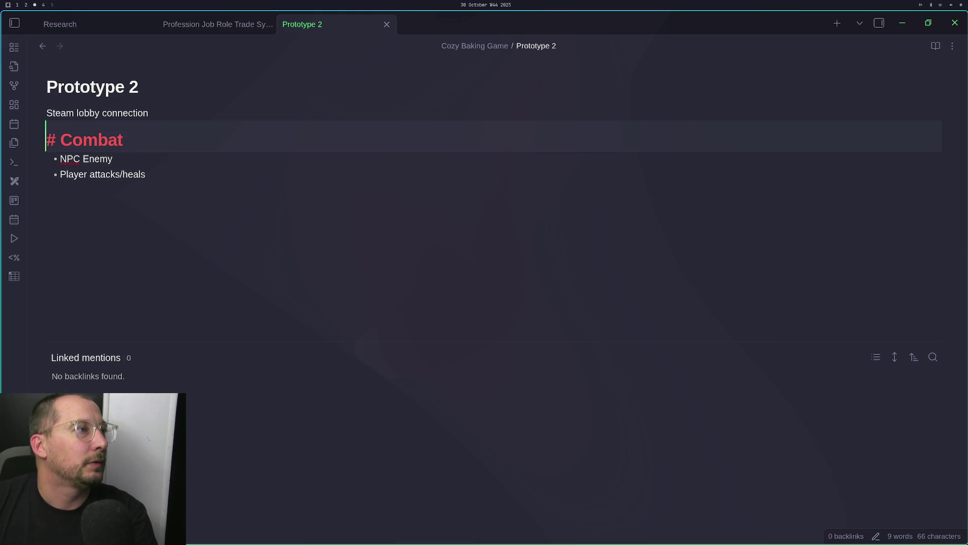
key("Home")
key("Return")
type("# PLayer")
key("BackSpace")
key("BackSpace")
key("BackSpace")
key("BackSpace")
type("layer movement")
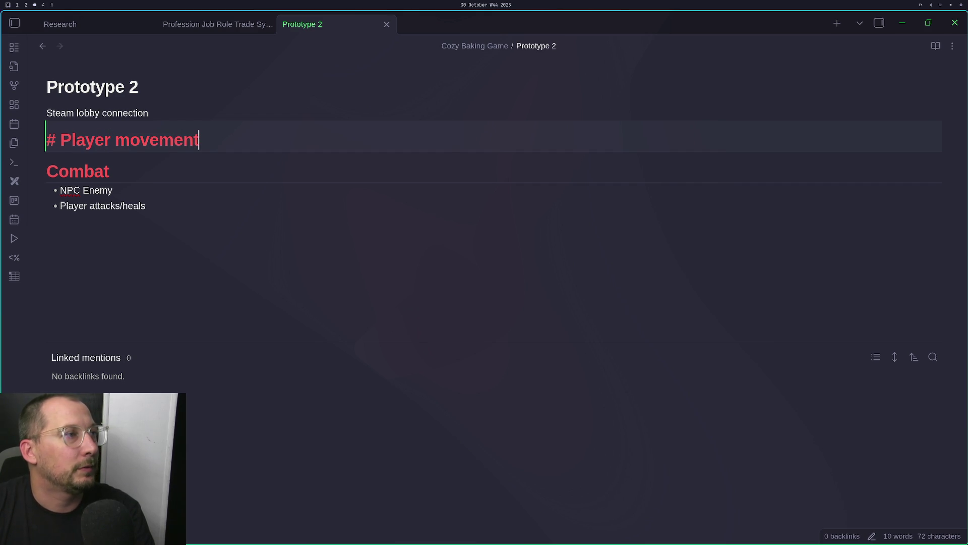
key("Return")
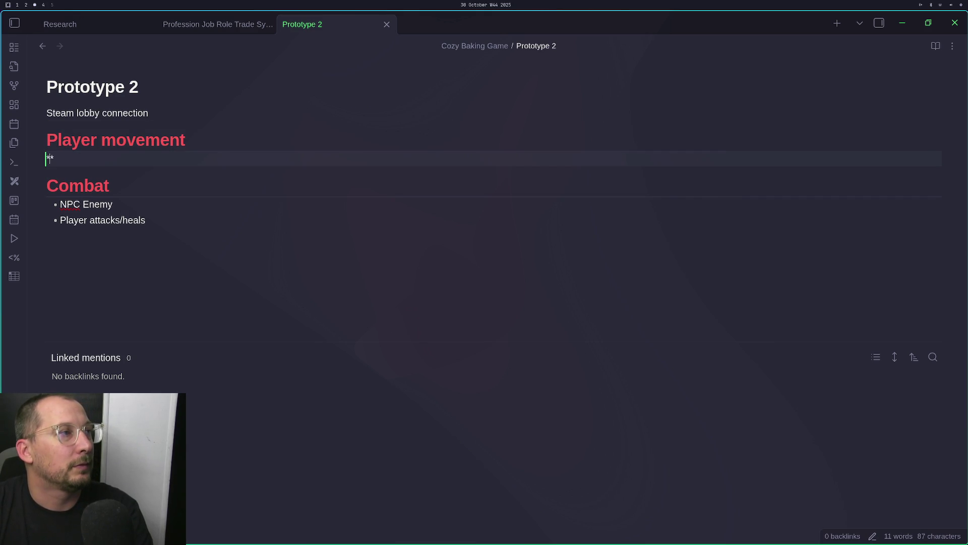
type("- ")
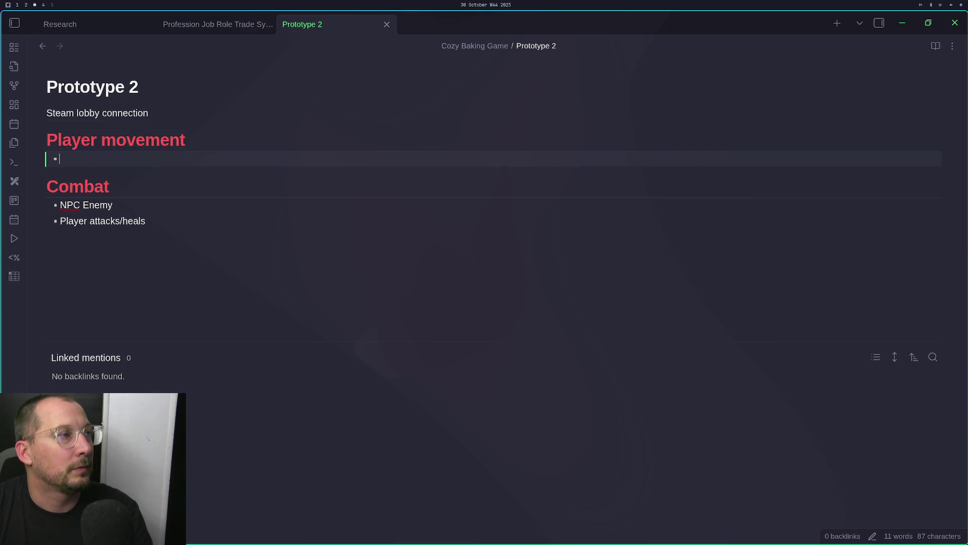
type("MMO")
key("BackSpace")
key("BackSpace")
key("BackSpace")
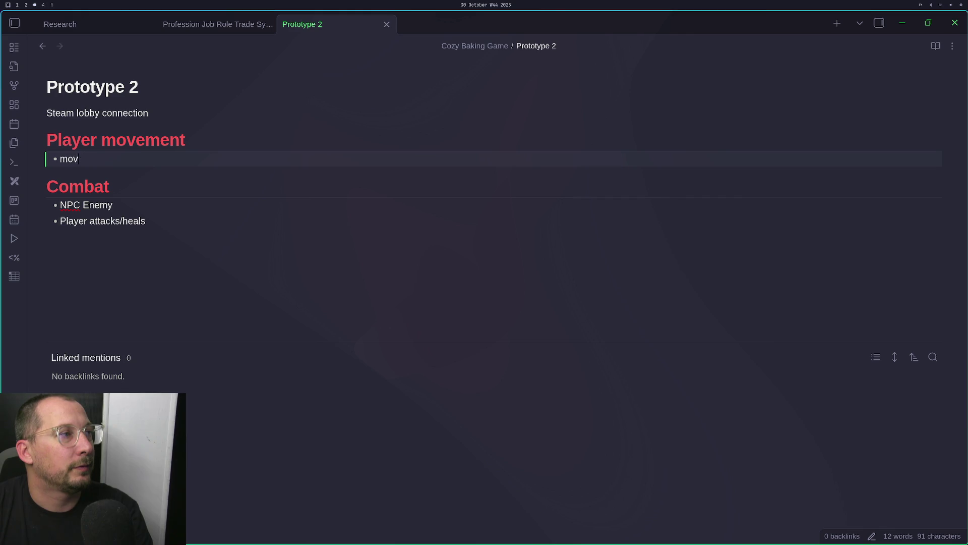
type("MM")
key("BackSpace")
type("ove")
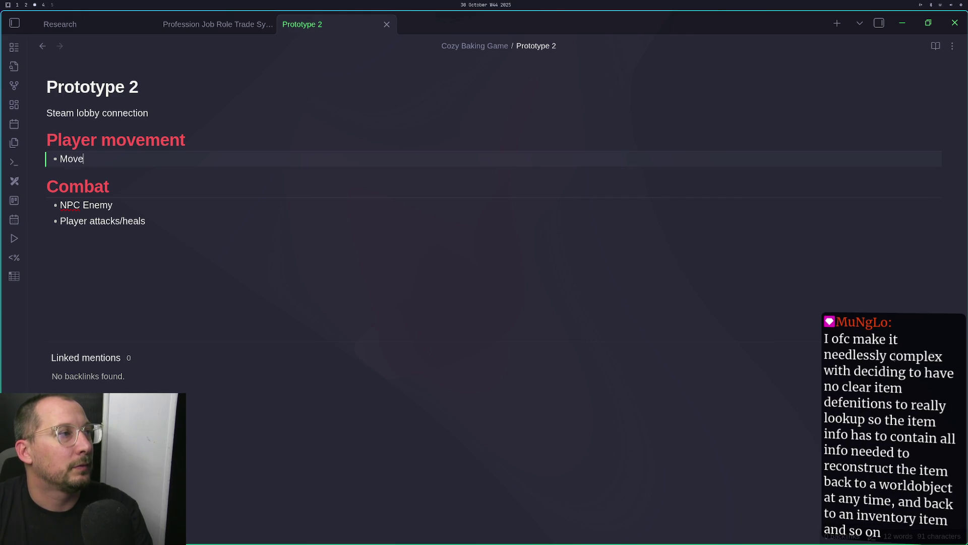
Add 'Interact' and 'Dialog' bullets and rename the heading to 'Player controller'
key("Return")
type("Interact")
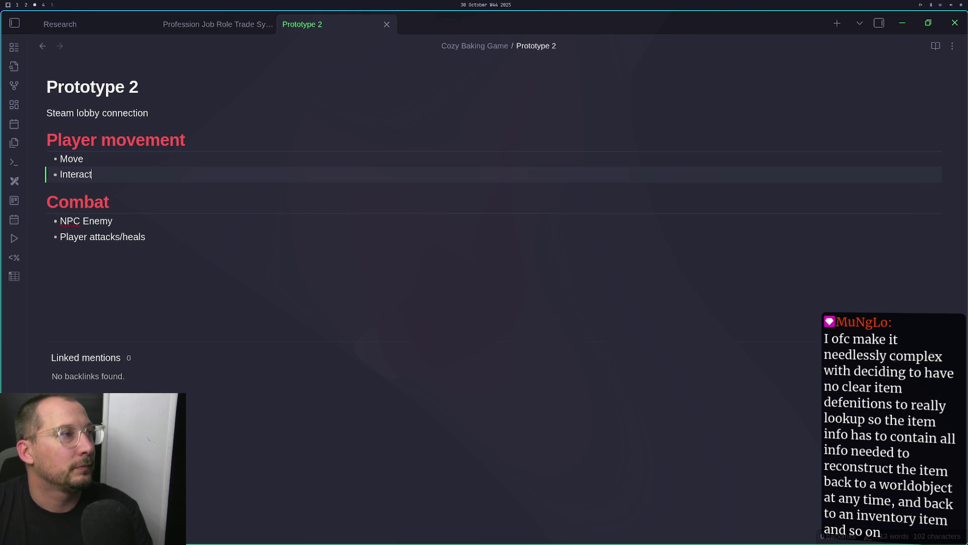
double_click(182, 132)
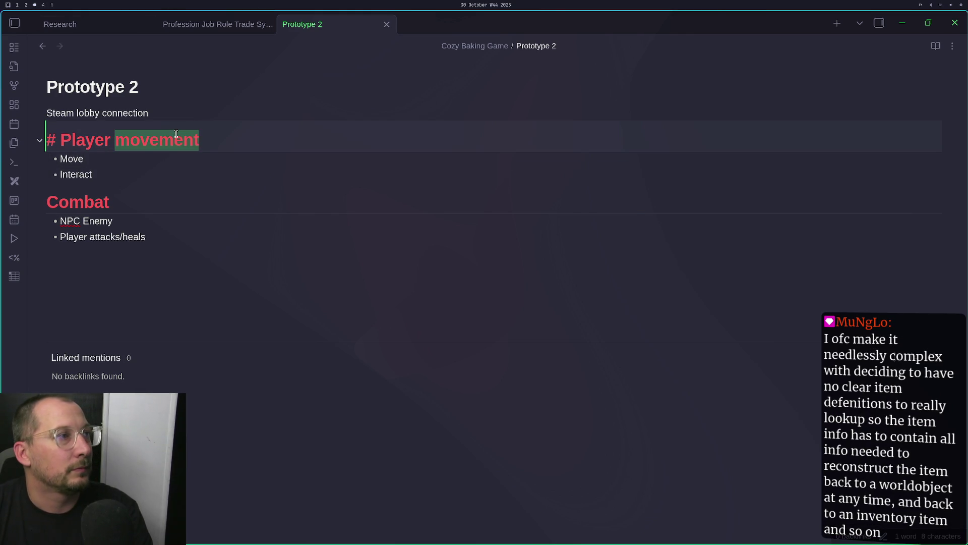
type("controller")
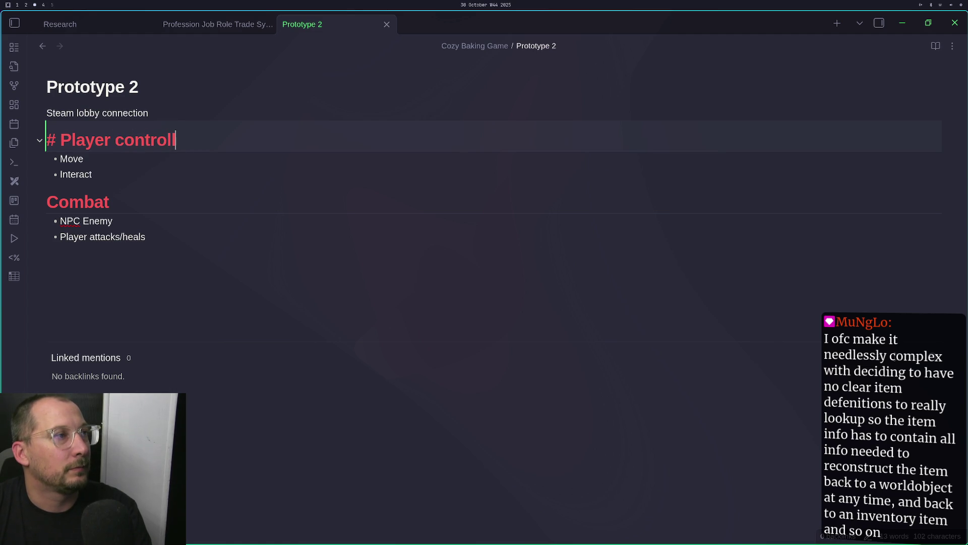
left_click(92, 174)
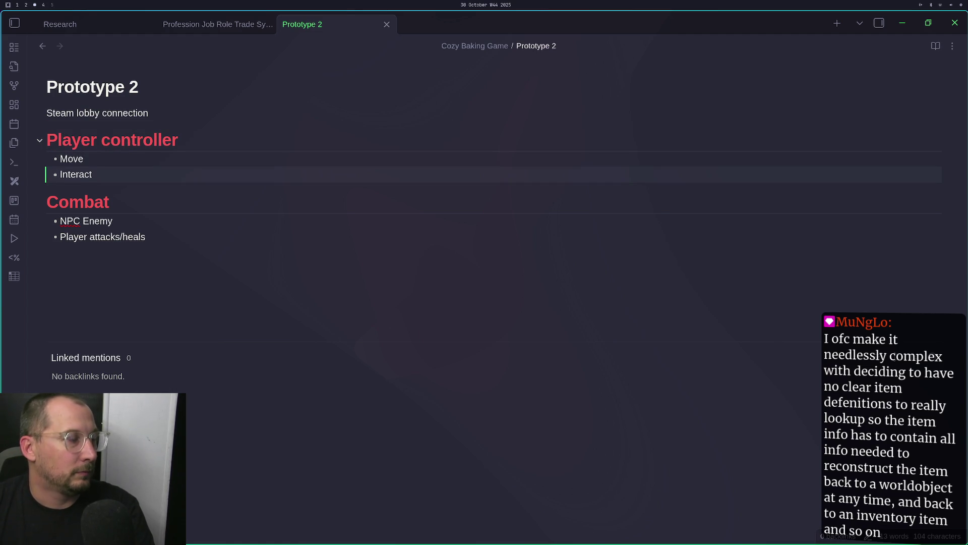
key("Return")
type("Dialog")
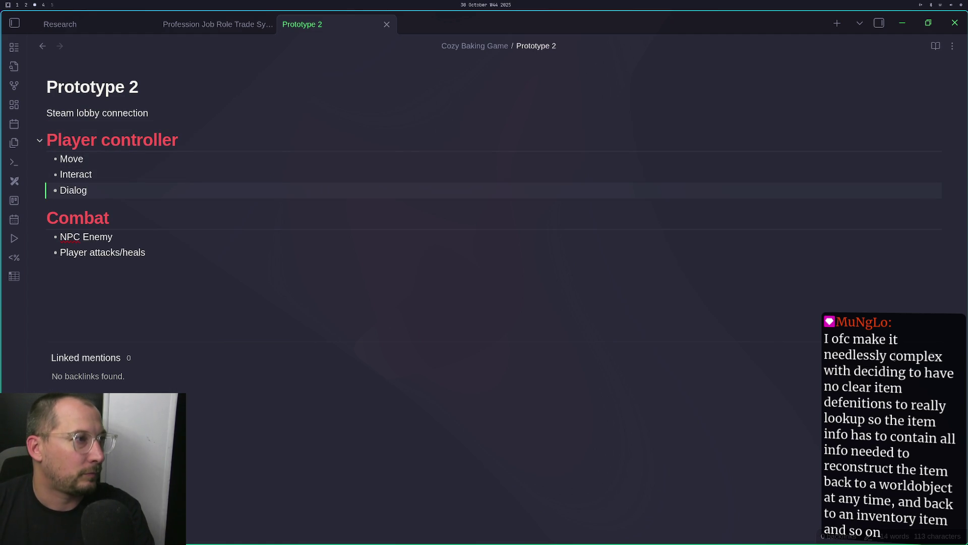
left_click(168, 285)
Add a '# Trade NPCs' heading below the Combat list
key("Return")
key("Return")
key("Return")
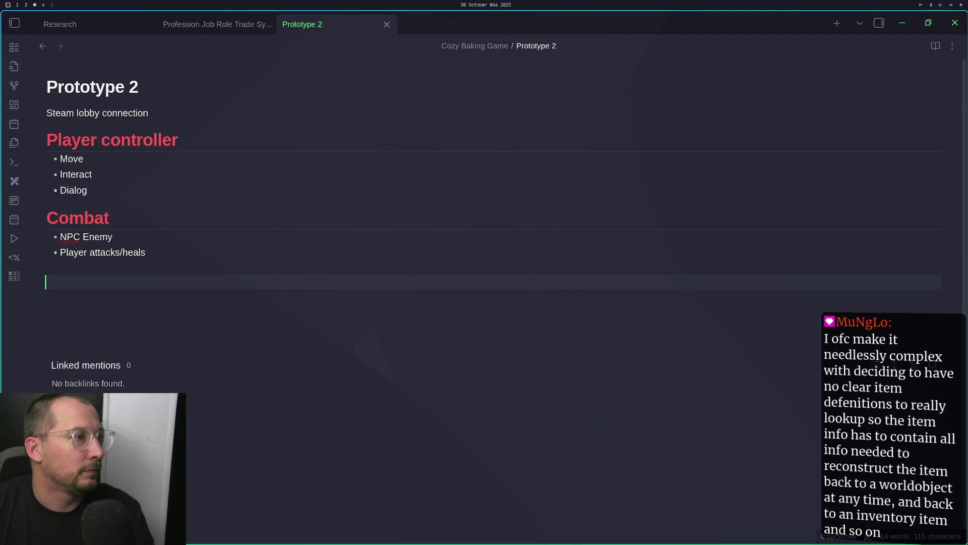
type("Trade")
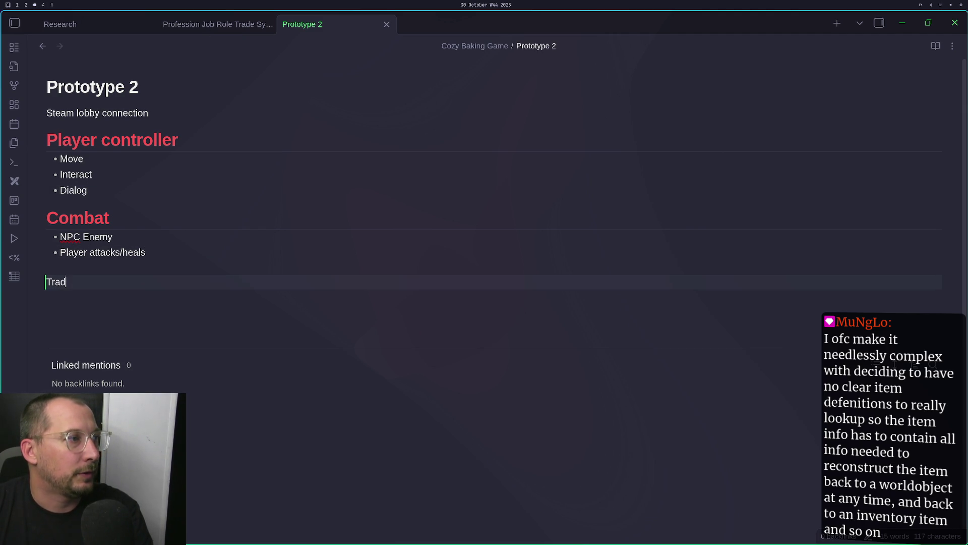
key("BackSpace")
key("BackSpace")
key("BackSpace")
type("$")
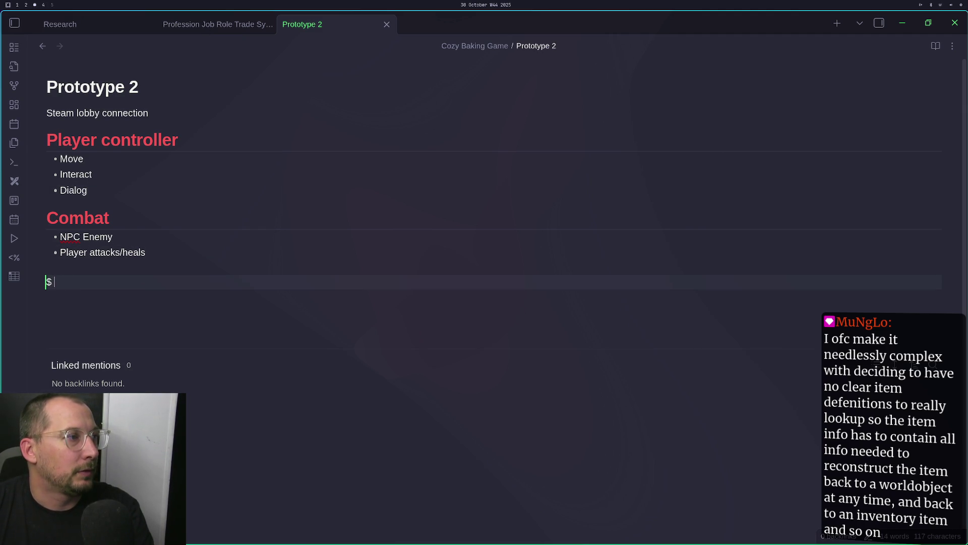
key("BackSpace")
type("# Trade")
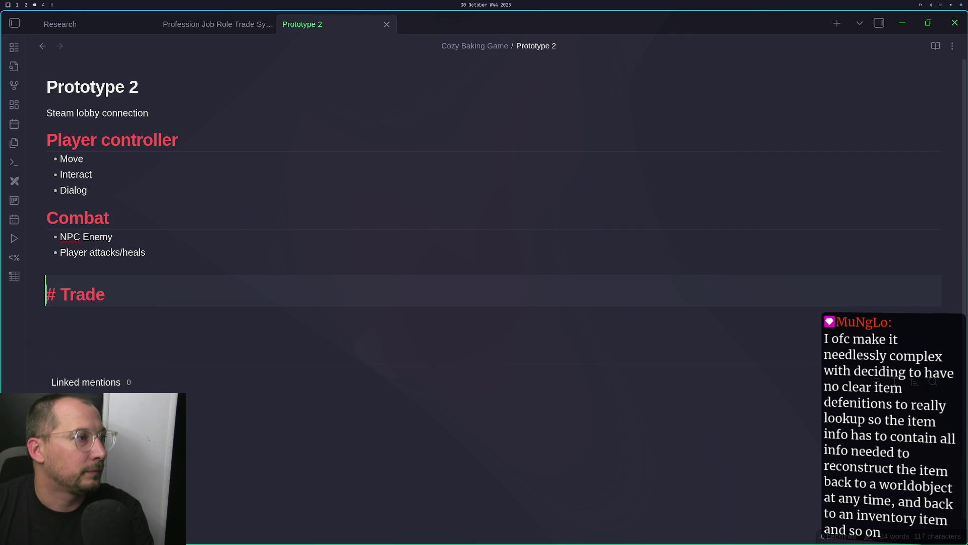
key("Up")
key("BackSpace")
key("Down")
key("Right")
key("Right")
key("Right")
type("NJ")
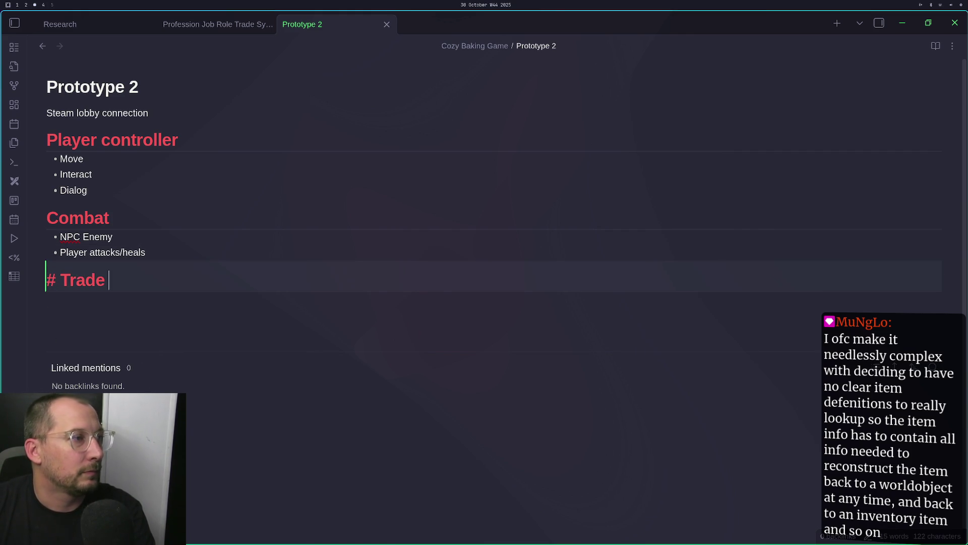
key("BackSpace")
type("PC")
key("BackSpace")
key("BackSpace")
type("PC}")
key("BackSpace")
type("s")
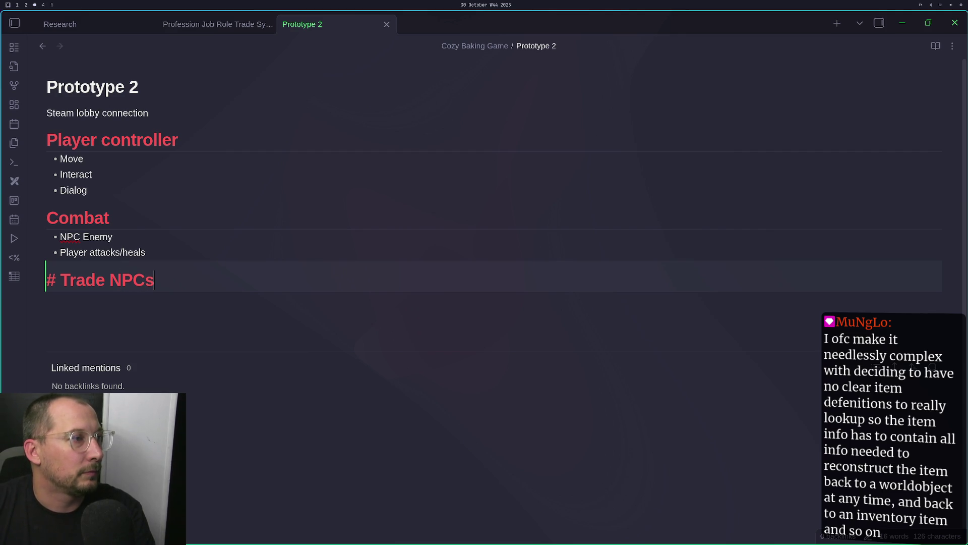
Rename the Combat heading to 'Combat NPCs'
left_click(113, 237)
left_click(124, 217)
type("NPCs")
key("BackSpace")
type("s")
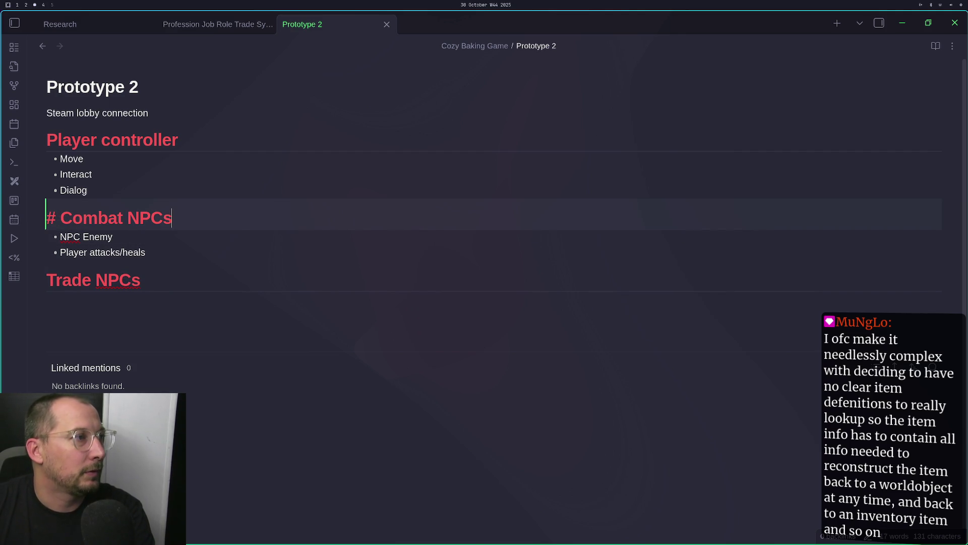
List Dialog, Inventory list, Buy and Sell as bullets under Trade NPCs
key("Down")
key("Down")
key("Down")
key("Return")
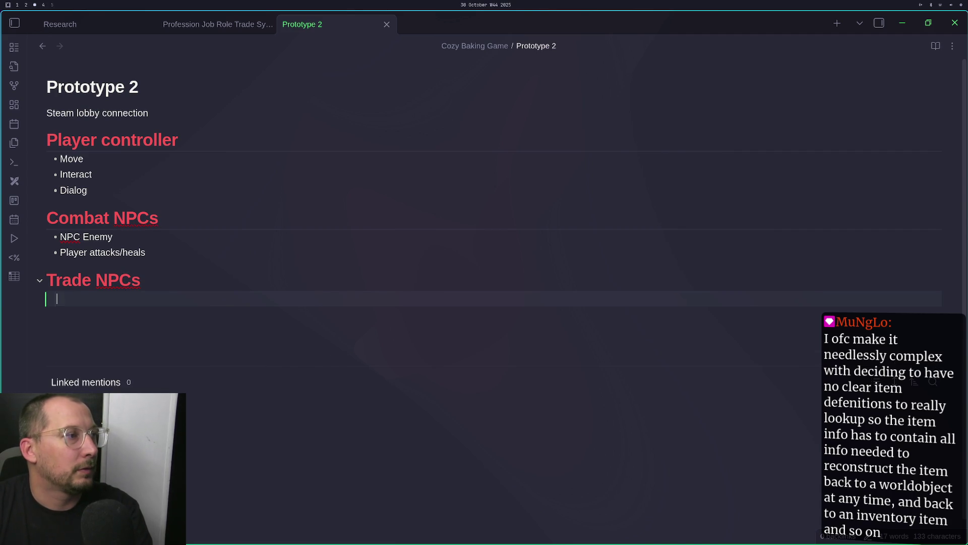
key("BackSpace")
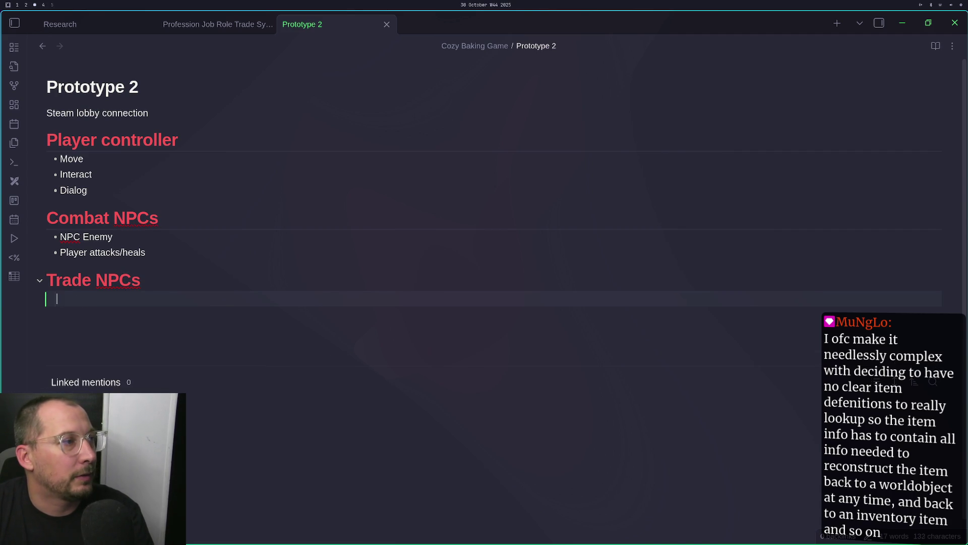
type("*")
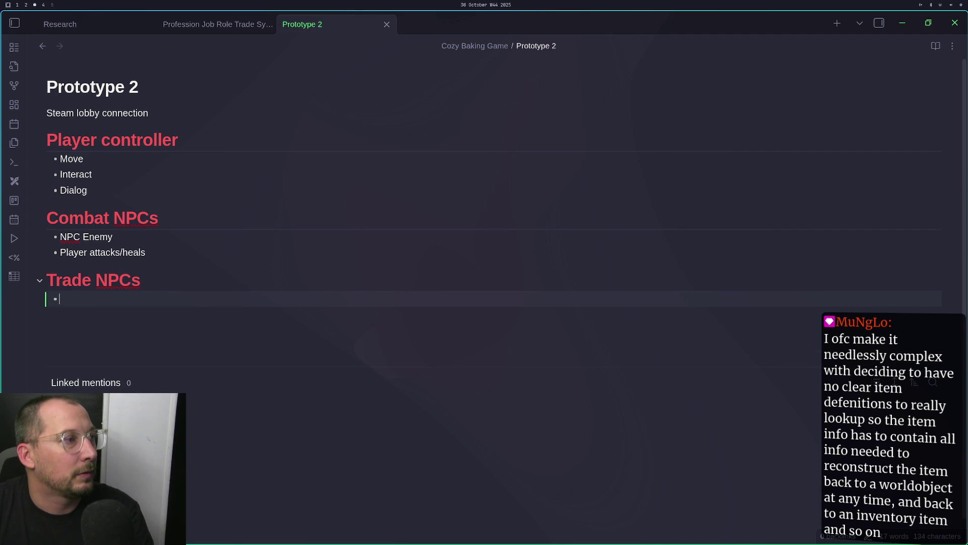
type(" Dial")
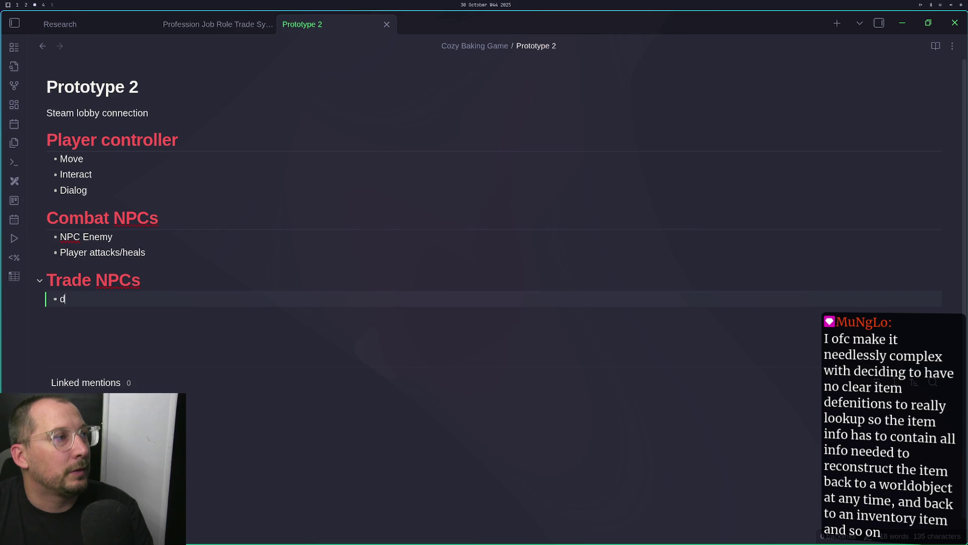
type("og")
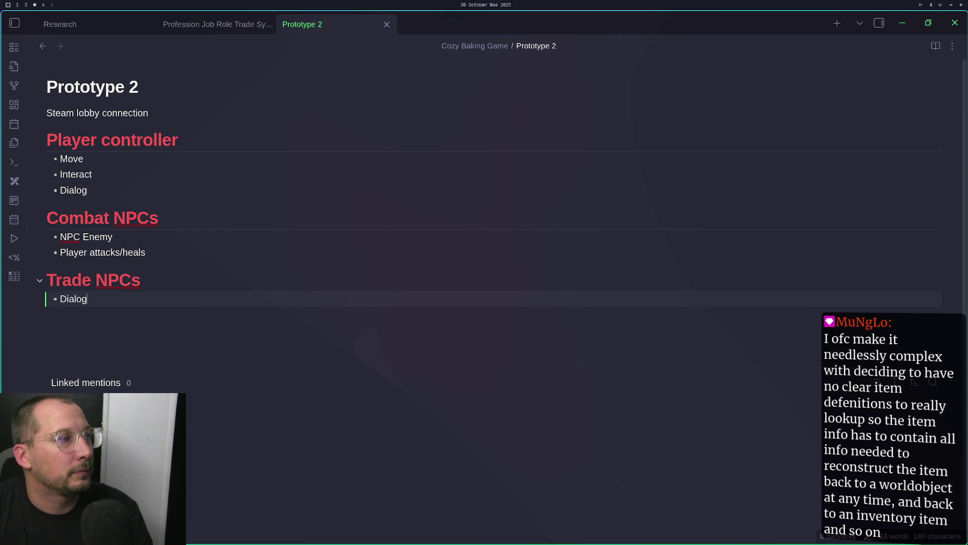
key("Return")
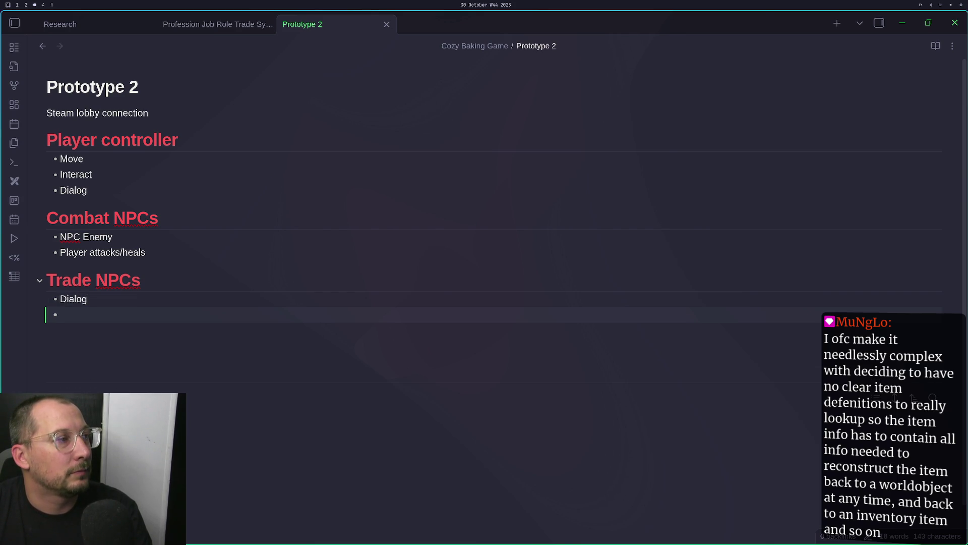
type("Inve")
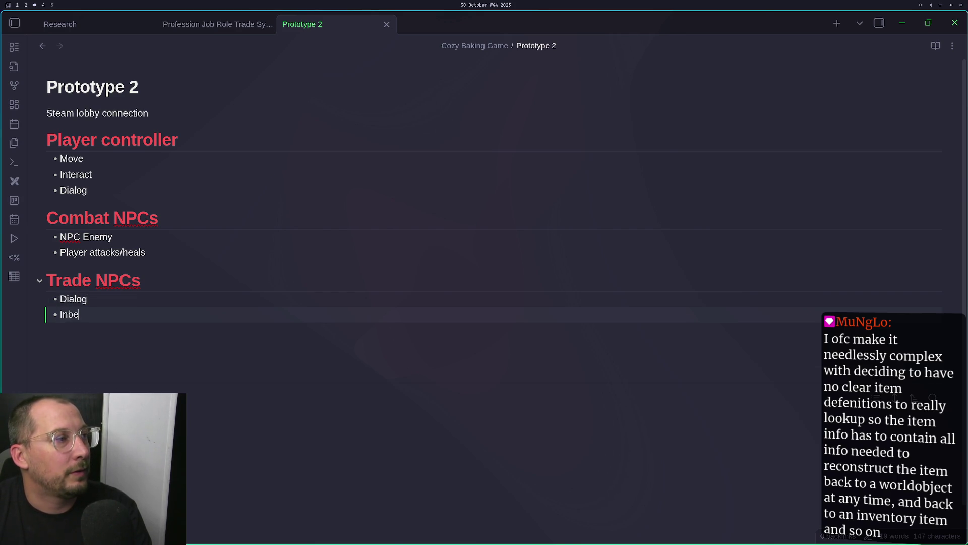
type("ntory list")
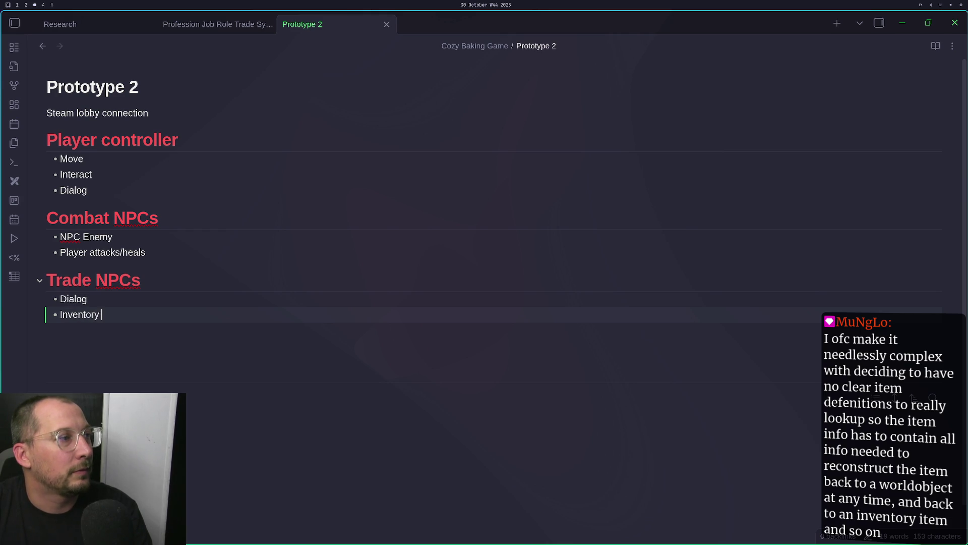
key("Return")
type("Buy")
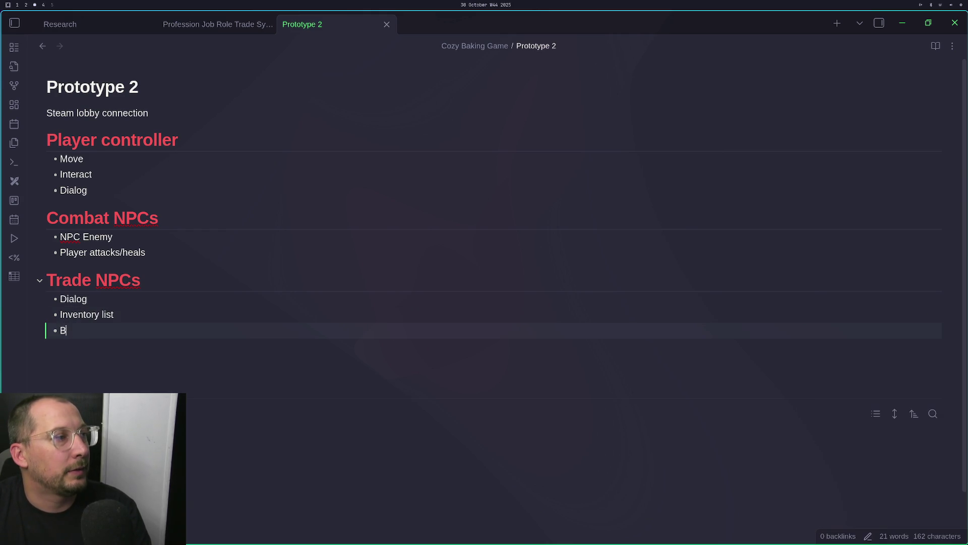
key("Return")
type("Sell")
key("Return")
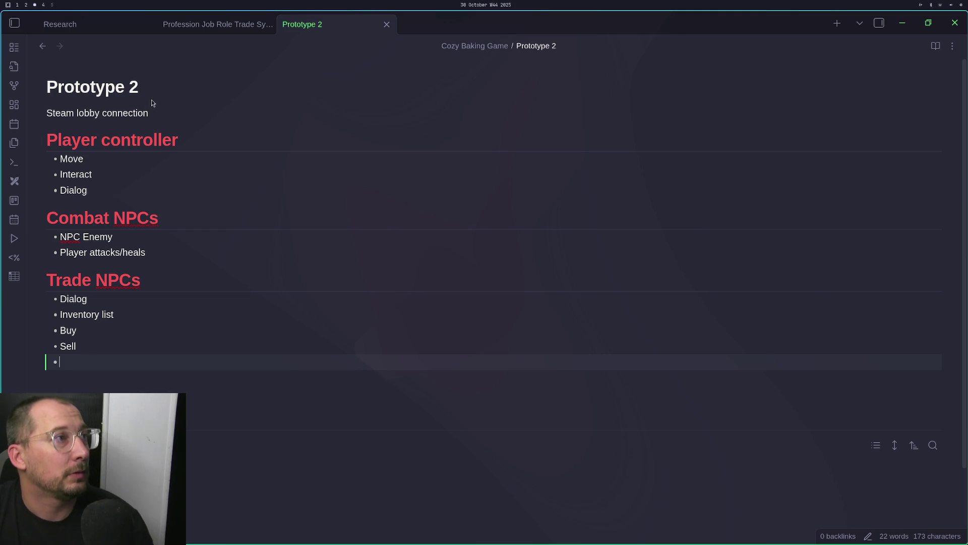
Append ' MVP' to the note title so it reads 'Prototype 2 MVP', then move to the Godot workspace
left_click(154, 84)
type("MVP")
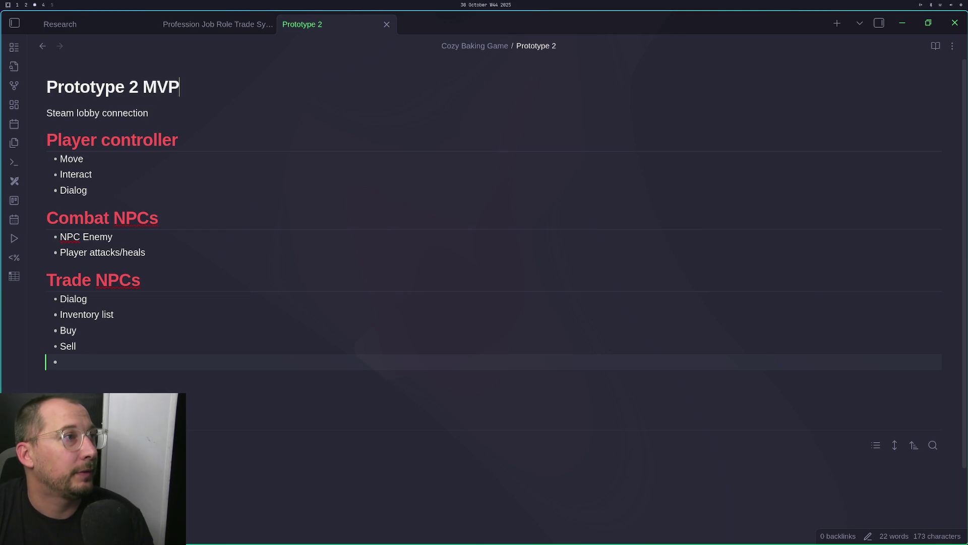
left_click(84, 375)
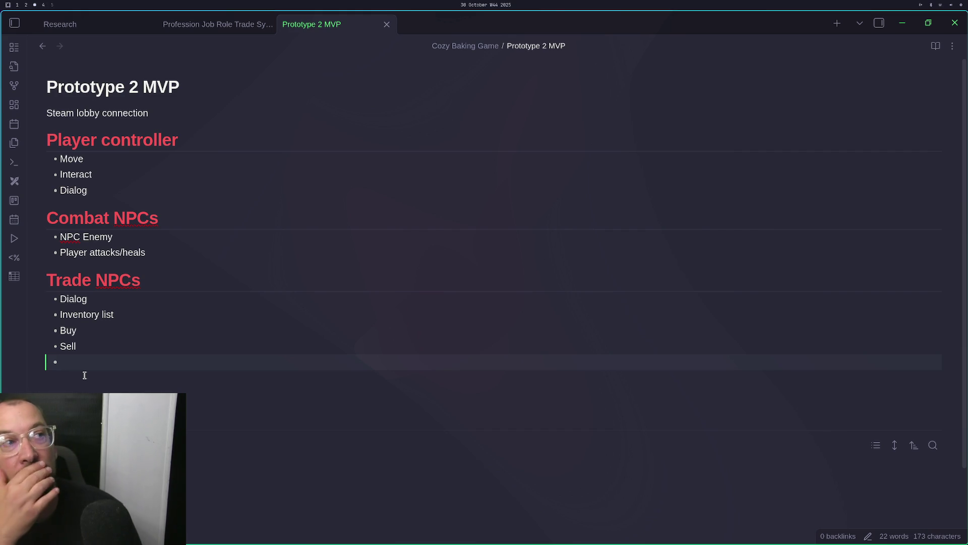
key("super+2")
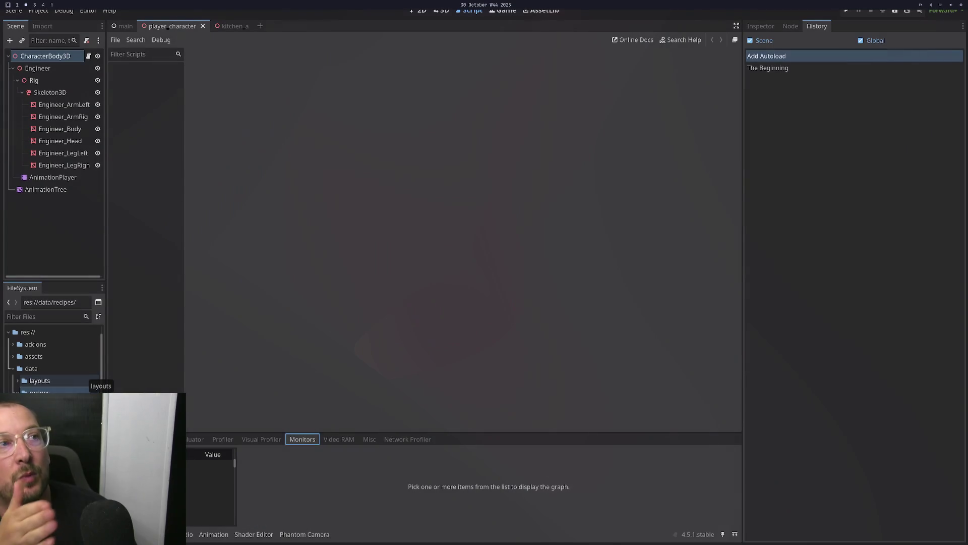
Return to the Prototype 2 MVP note, then move on to the streaming and chat workspace
key("super+3")
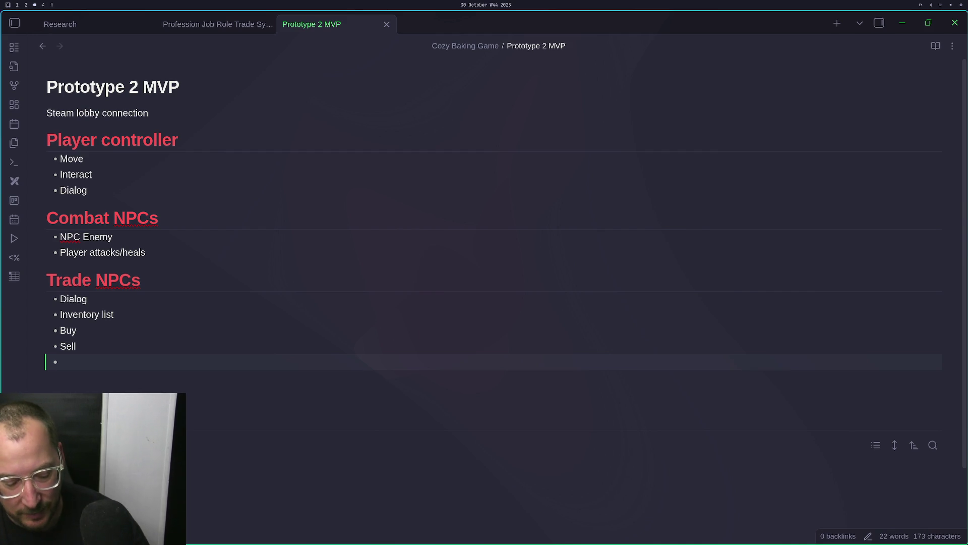
key("super+4")
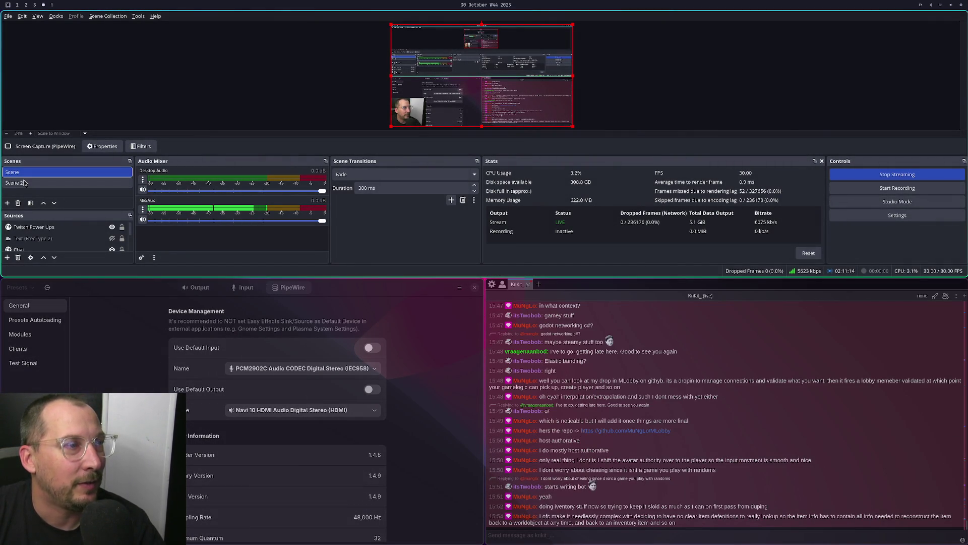
Make Scene 2 the active stream scene and run 'st' from the application launcher
left_click(23, 183)
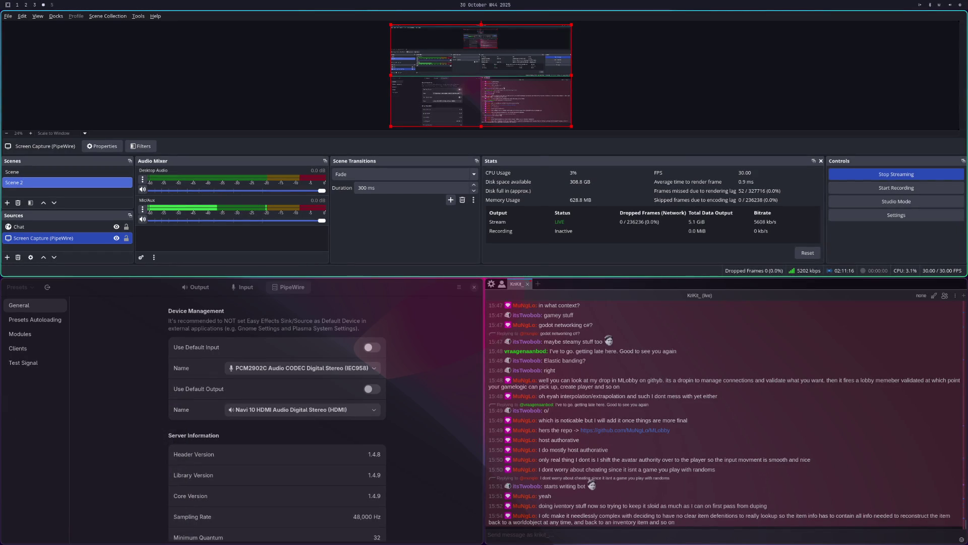
key("super+d")
type("st")
key("Return")
Suspend the computer from the power options, then switch the stream to the webcam scene
key("super+Escape")
type("su")
key("Return")
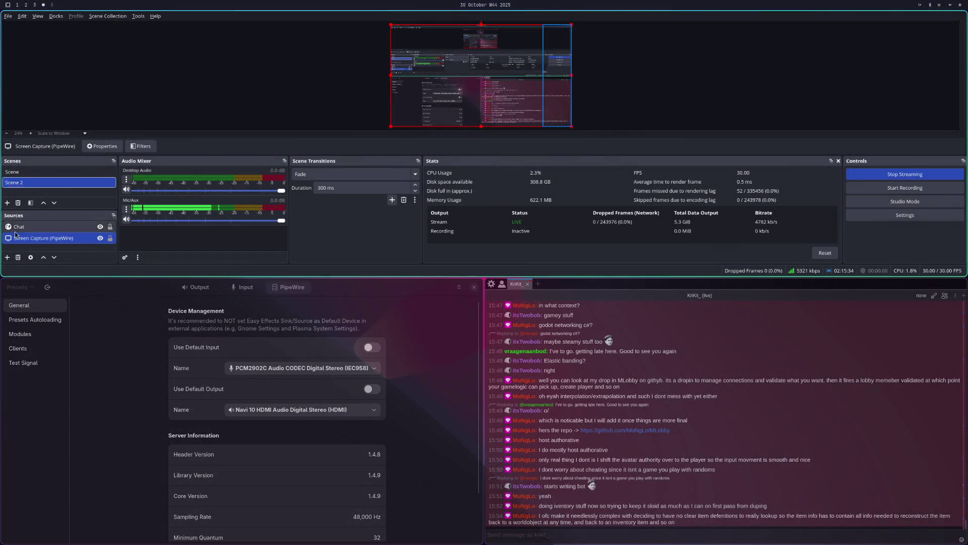
left_click(30, 172)
Go via Godot back to the Prototype 2 MVP note and add blank lines above 'Steam lobby connection'
key("super+2")
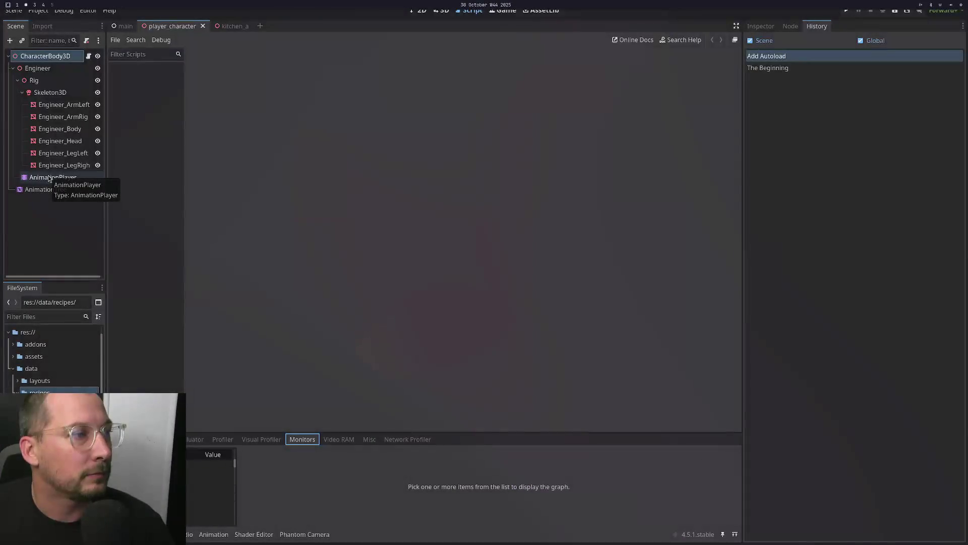
key("super+3")
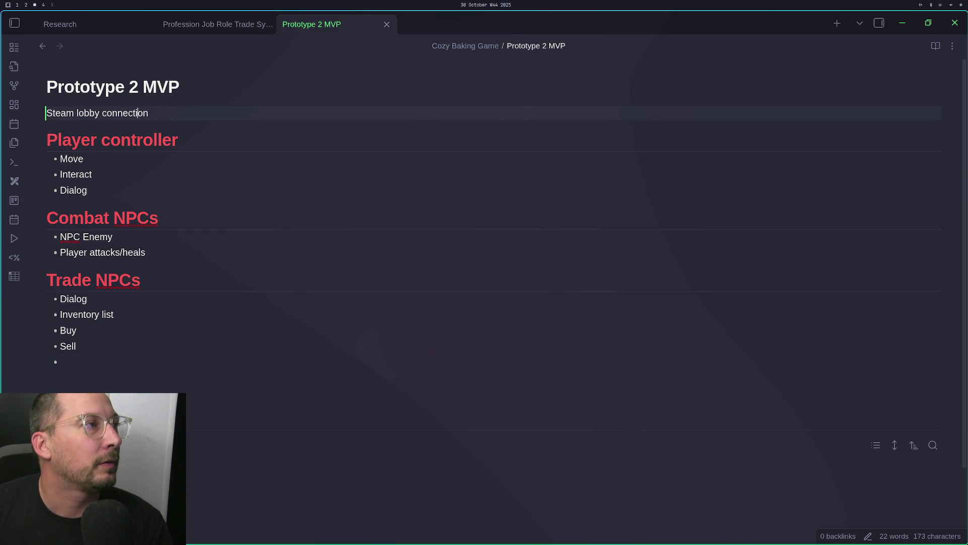
key("Return")
key("Return")
type("Primary focus here is to factor in netcode into every player action and game events")
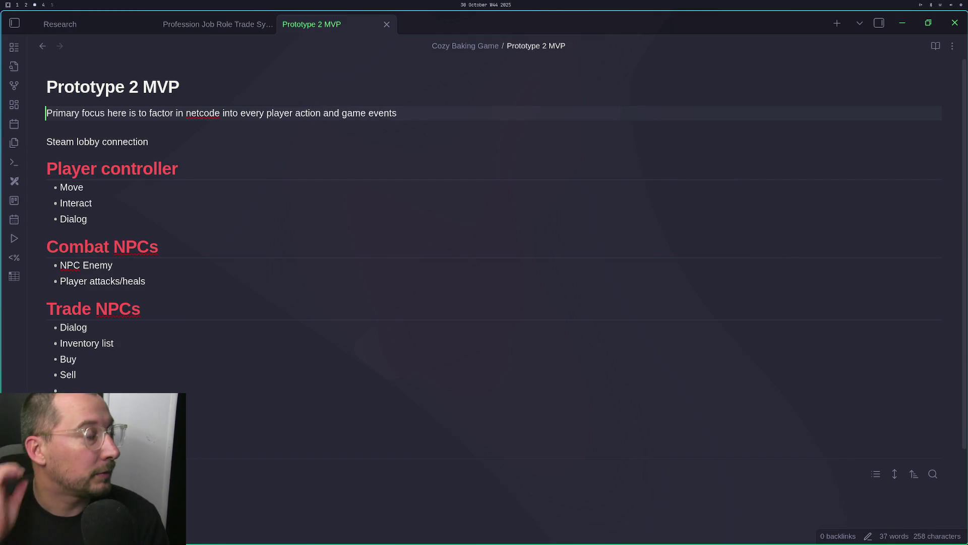
Continue the focus sentence with 'using godot RPC's so that the game is "always on'
type(" using godoe")
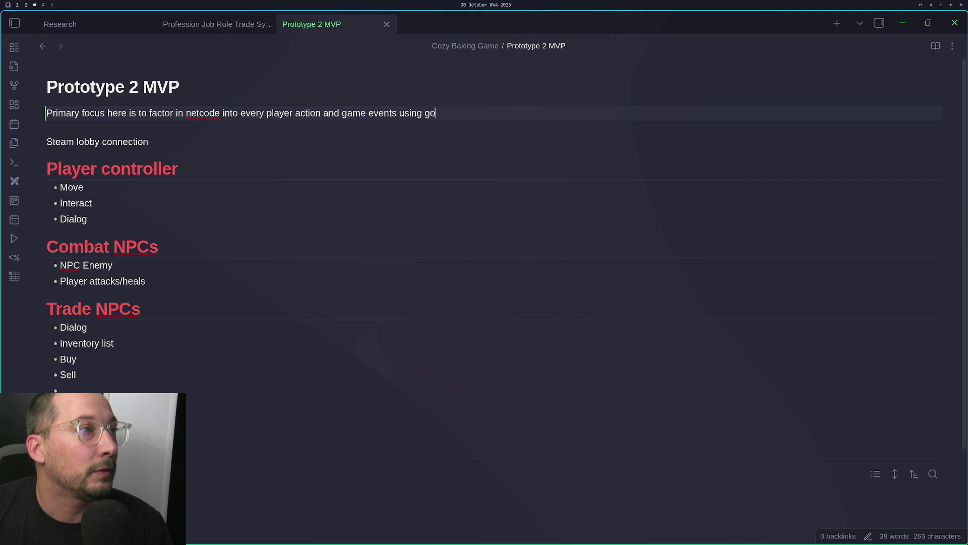
key("BackSpace")
type("t RPC")
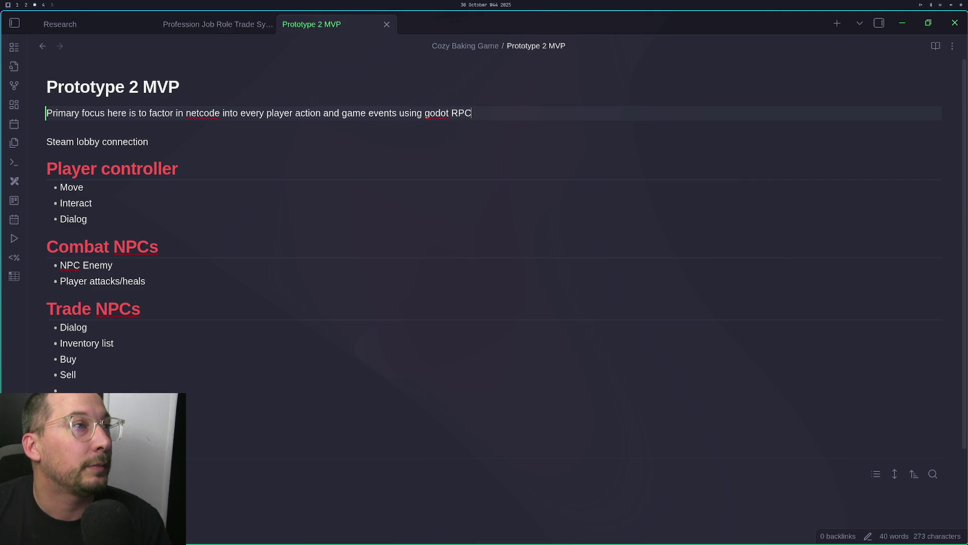
type("'s")
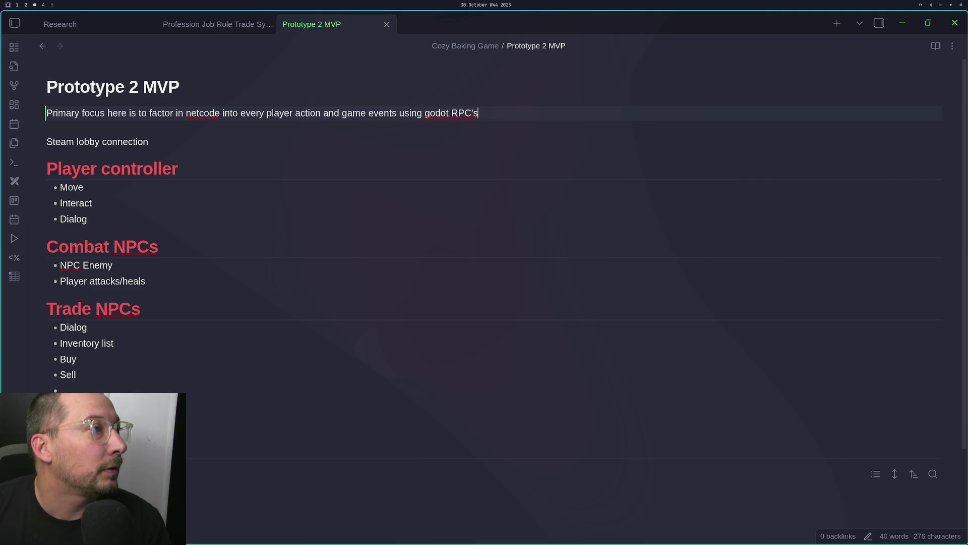
type(" so that w")
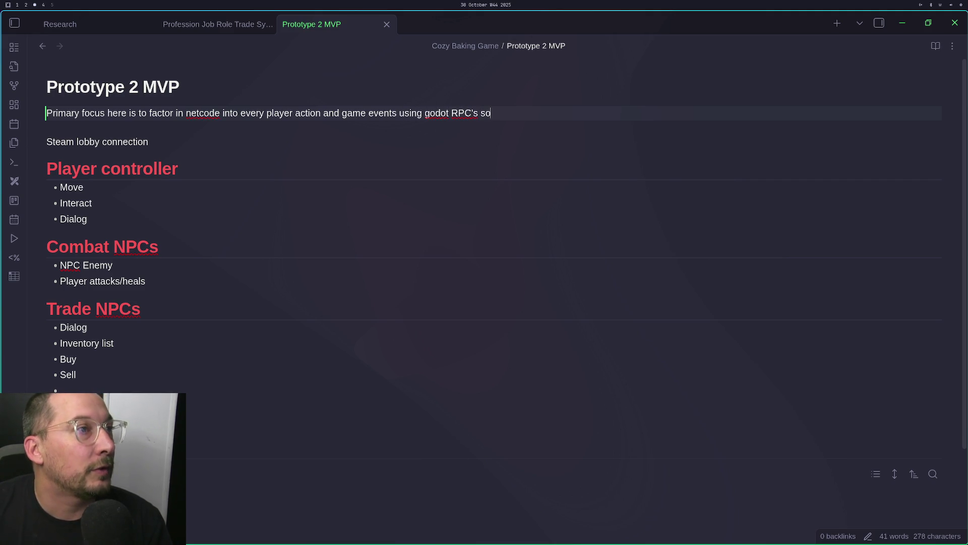
key("BackSpace")
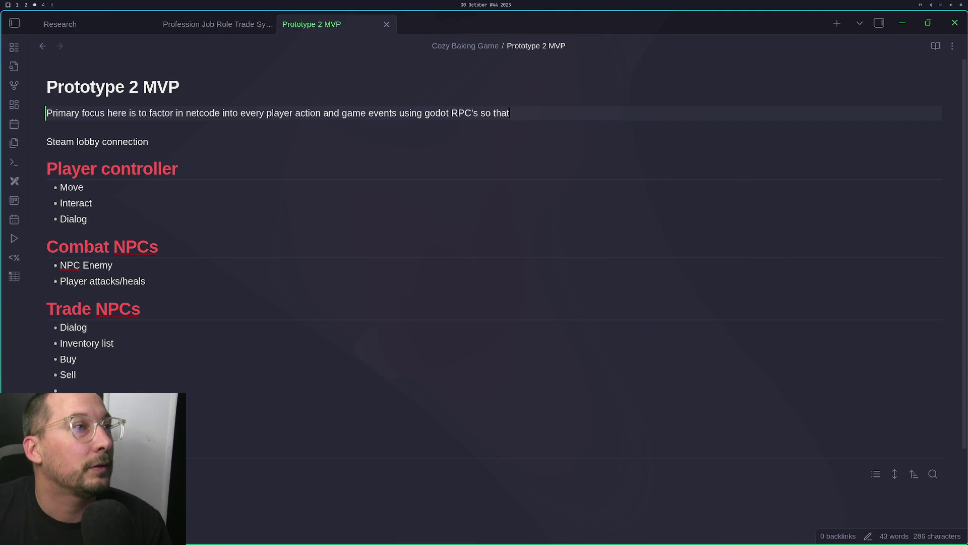
type("they")
key("BackSpace")
key("BackSpace")
type("g")
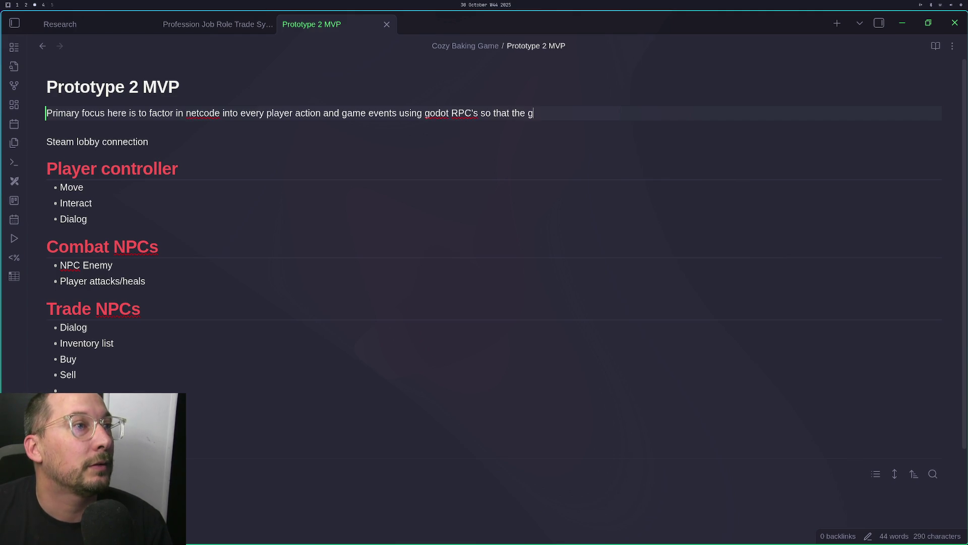
type("ame is always \"")
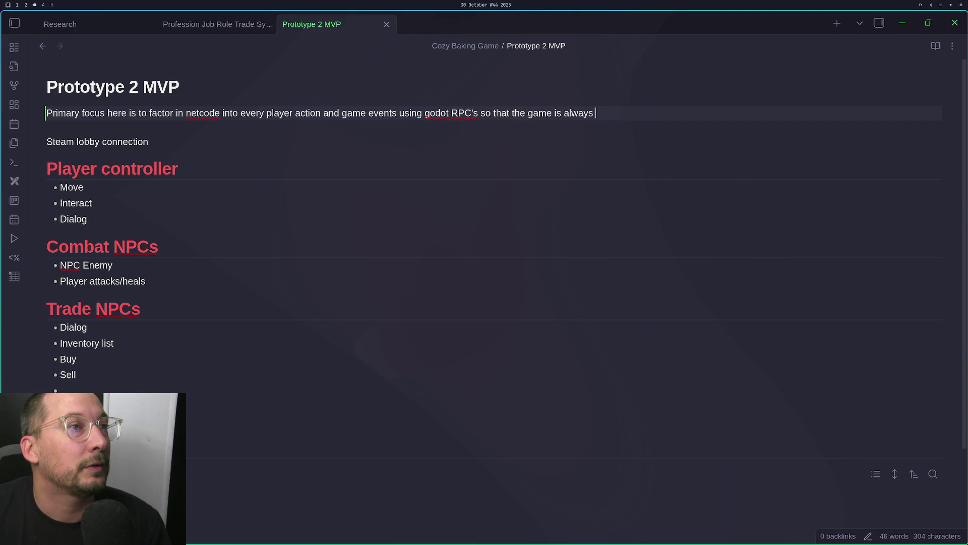
key("BackSpace")
key("BackSpace")
key("BackSpace")
type("\"always on")
Finish it: all code thought of in a networked way, i.e. security, validation and general bug avoidance
key("BackSpace")
type("n\" ")
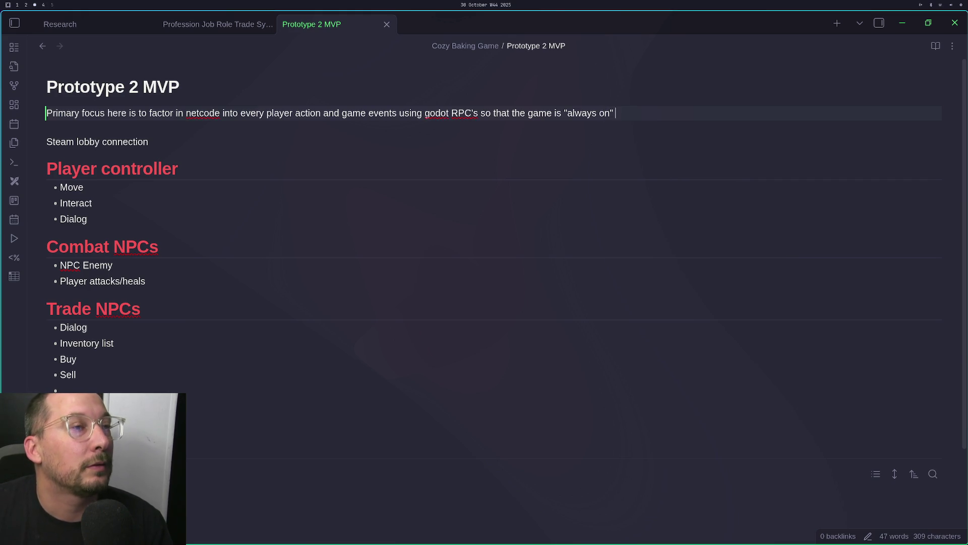
type("and all code is ")
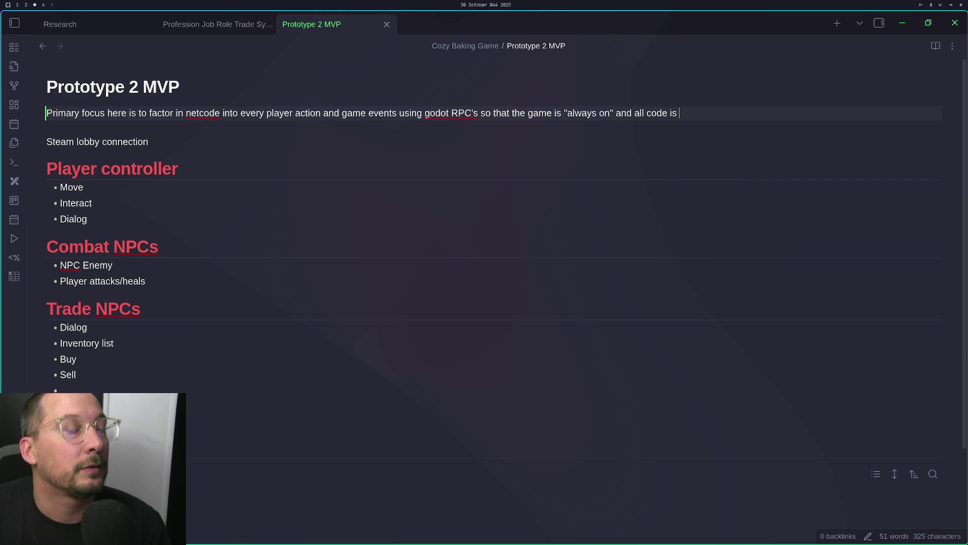
type("thought of in a")
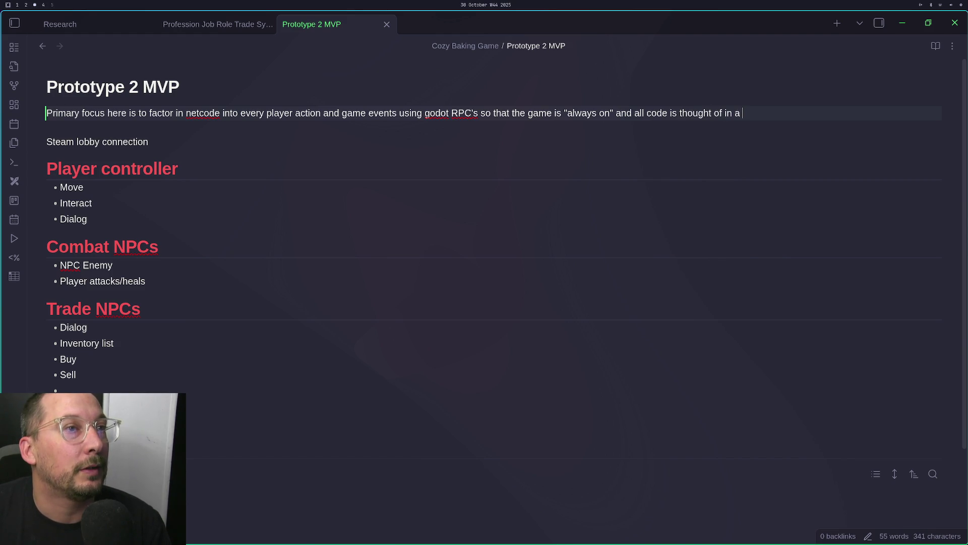
type(" network ")
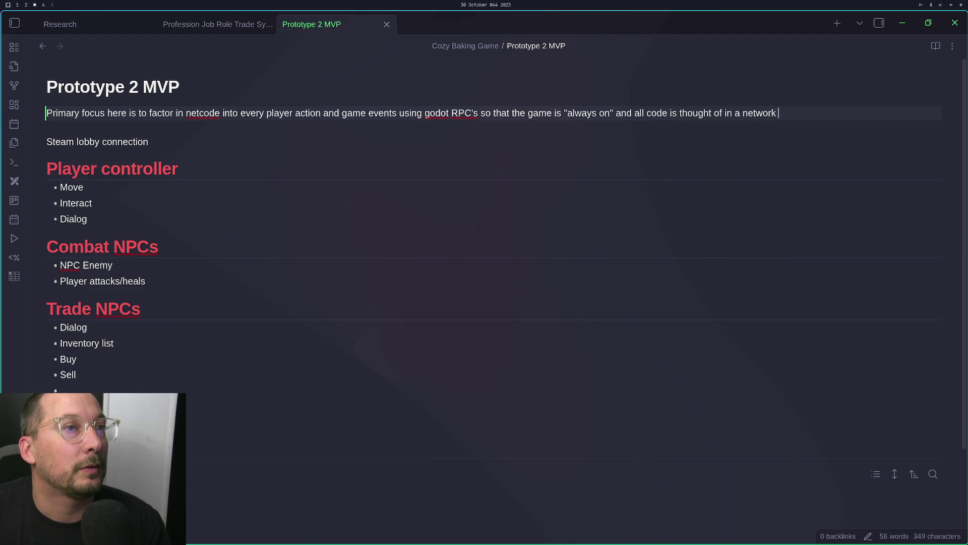
type("ed way")
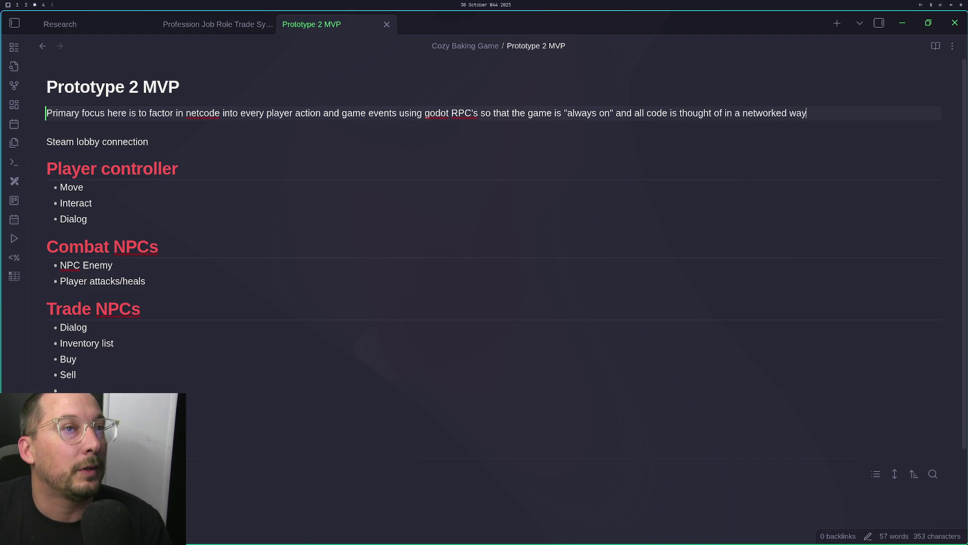
type(" ie, ")
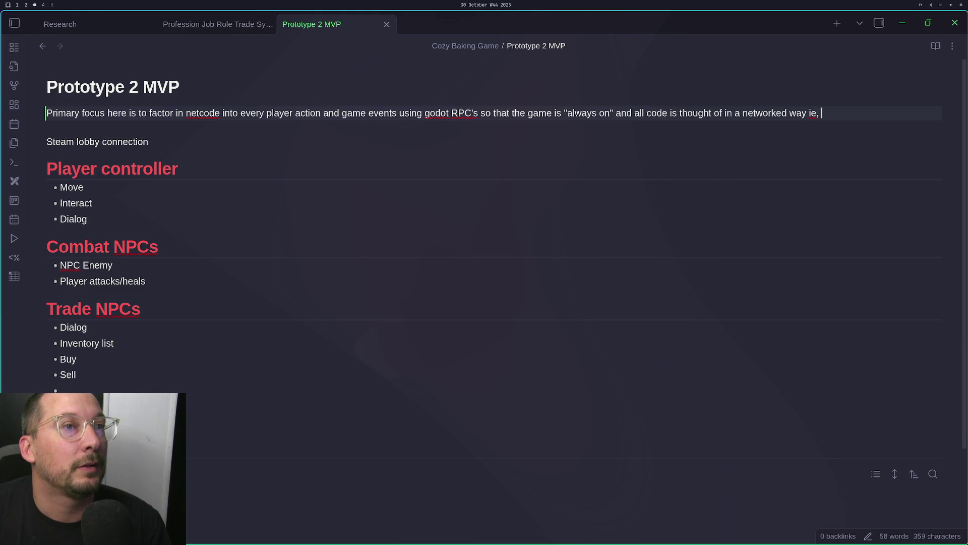
type("se")
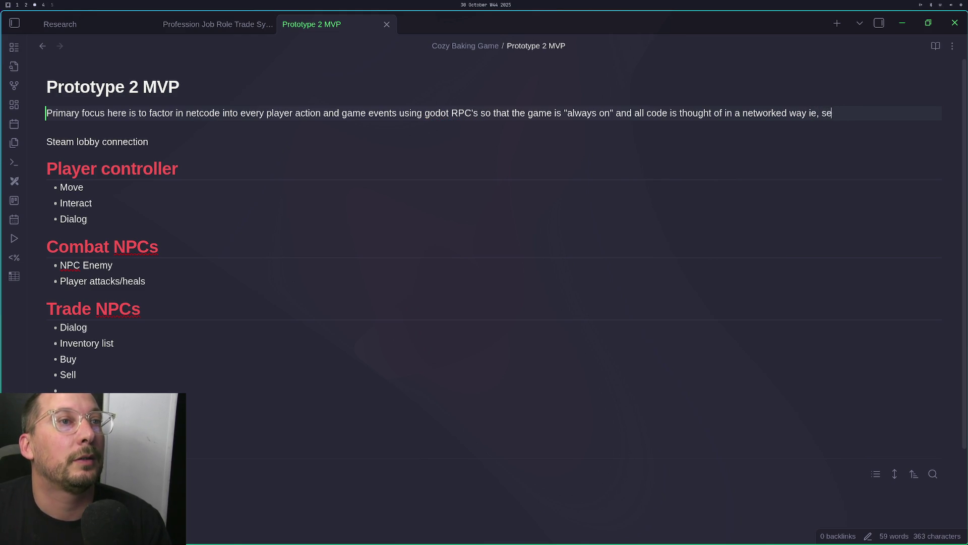
type("curity val")
key("BackSpace")
key("BackSpace")
key("BackSpace")
type(", val")
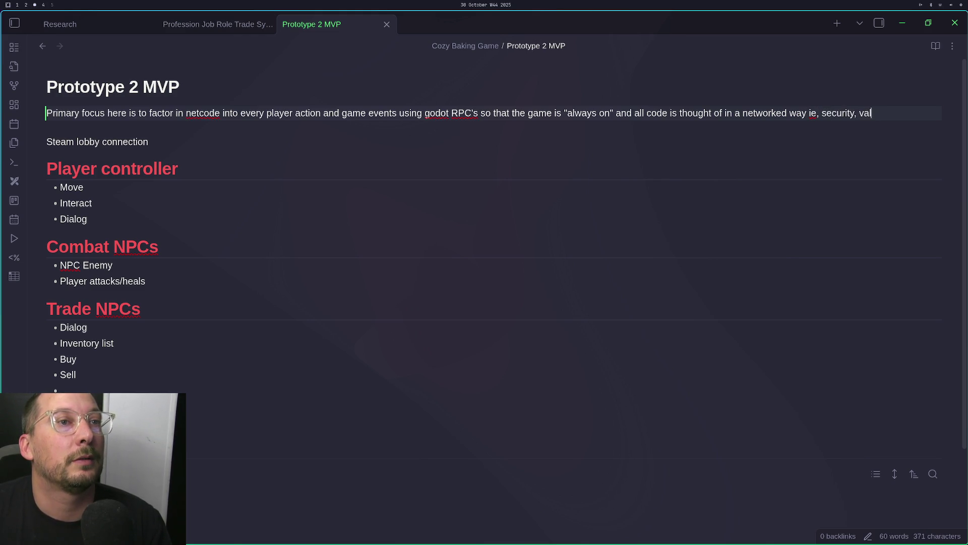
type("idation and ")
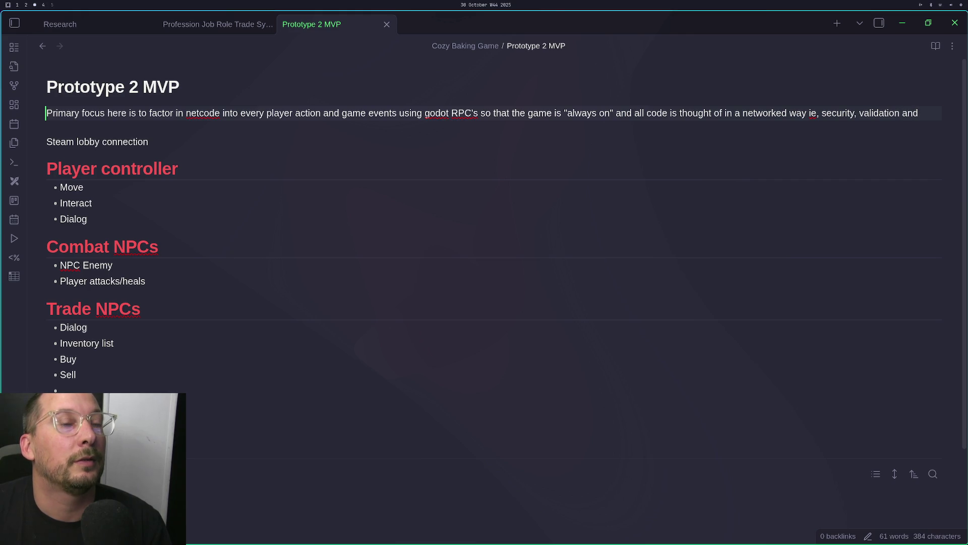
type("general bug avco")
key("BackSpace")
key("BackSpace")
type("oidance.")
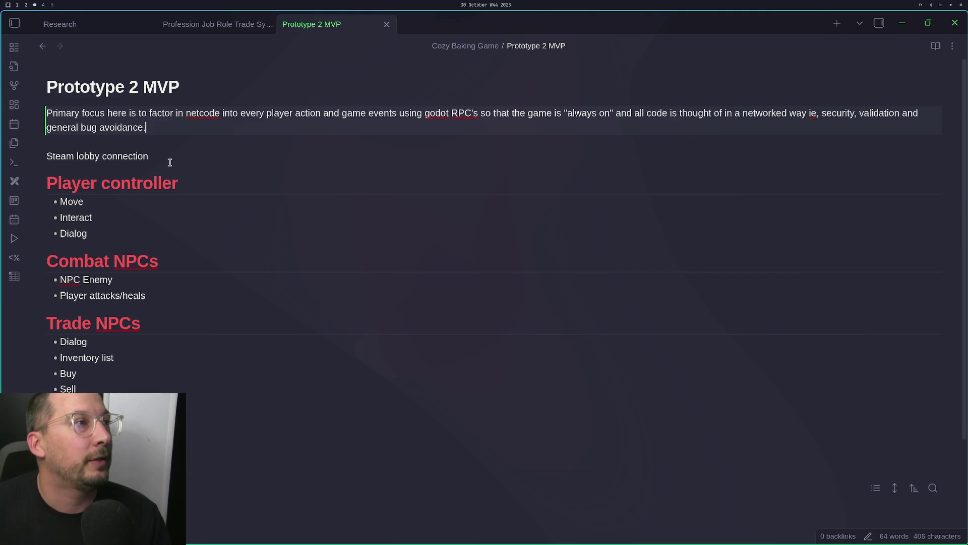
Capitalise 'godot' to 'Godot' in the focus paragraph
left_click(431, 113)
key("BackSpace")
type("G")
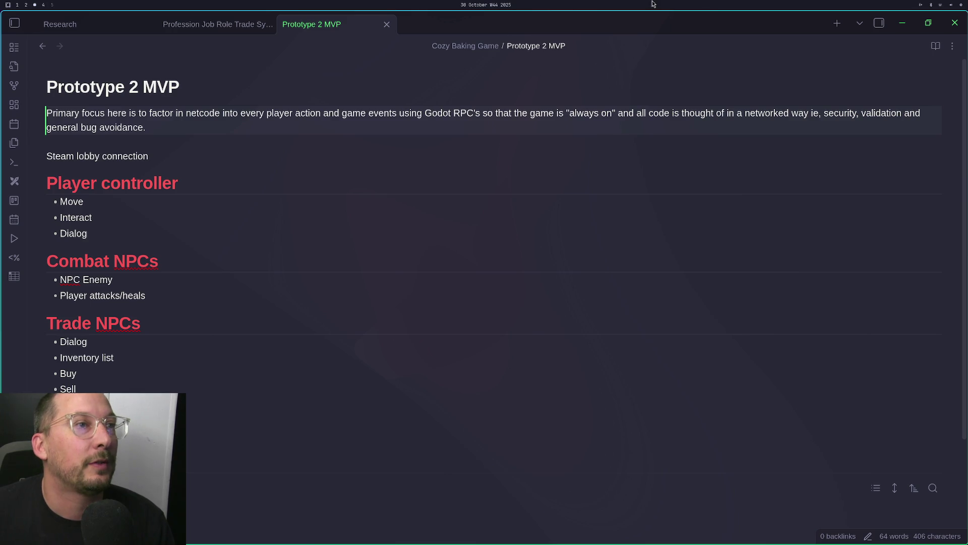
left_click(455, 130)
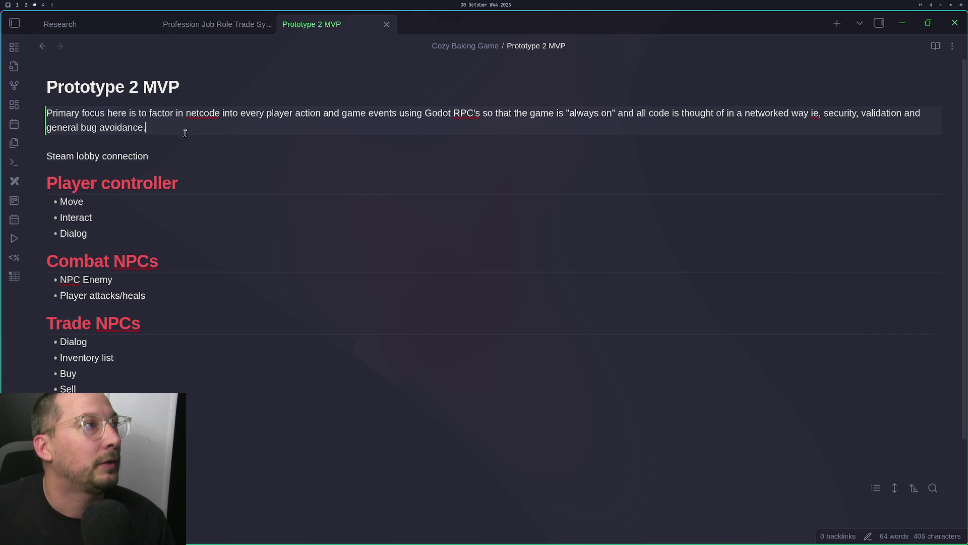
left_click(158, 152)
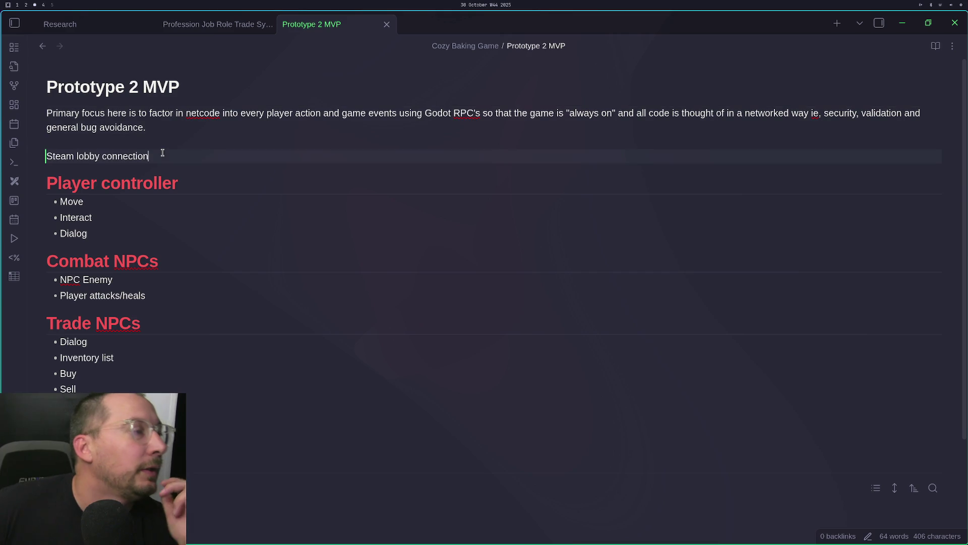
Continue the Steam lobby line with 'is first required to start testing netcode, also this pushes getting an'
type(" is g")
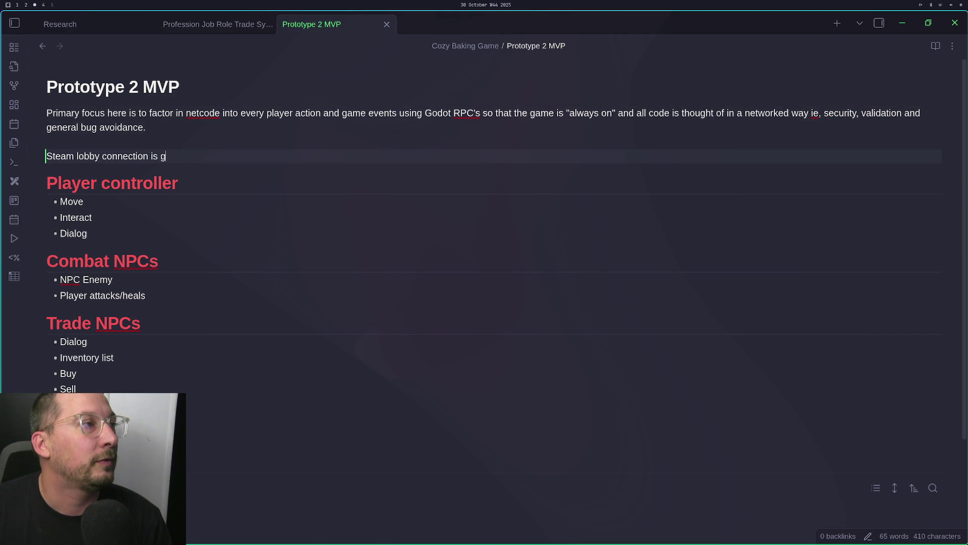
key("BackSpace")
type("first ")
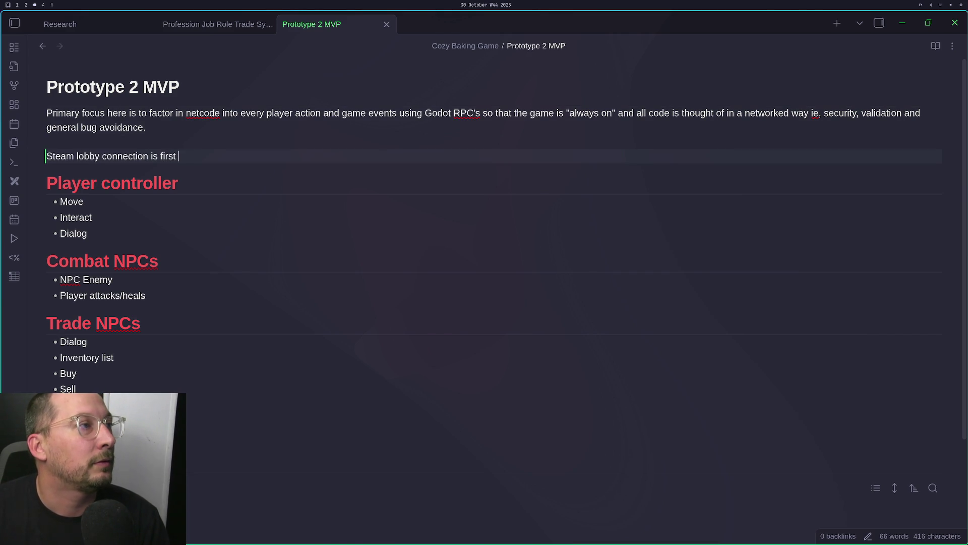
type("required to ")
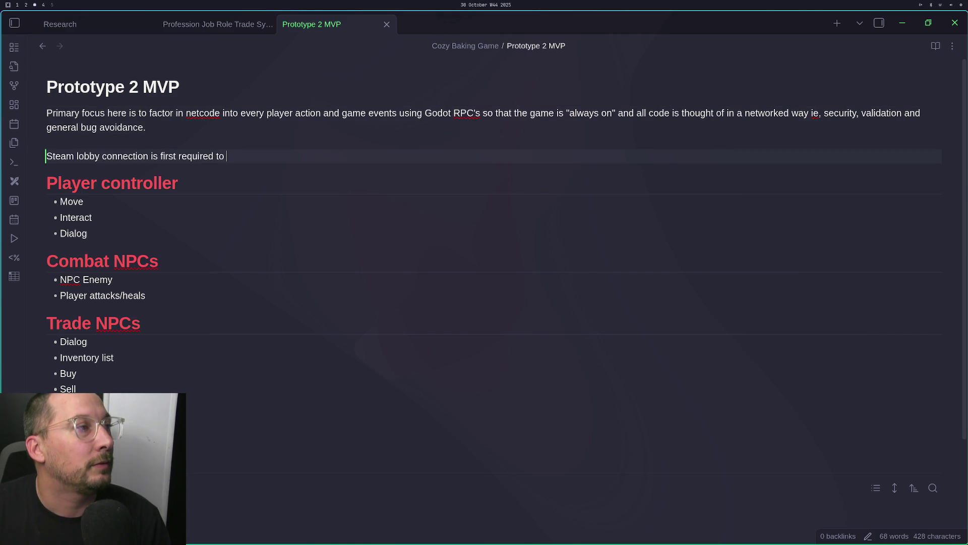
type("start test")
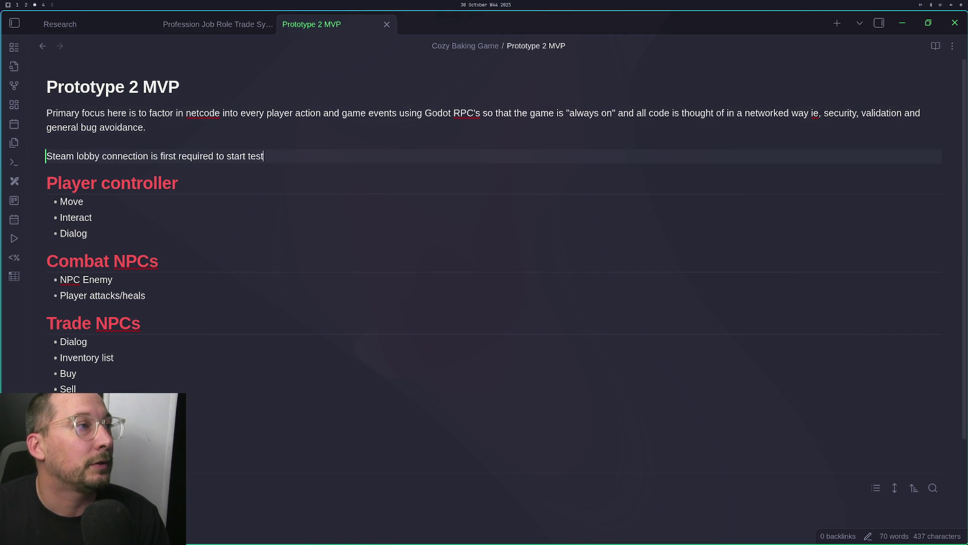
type("ing netcod")
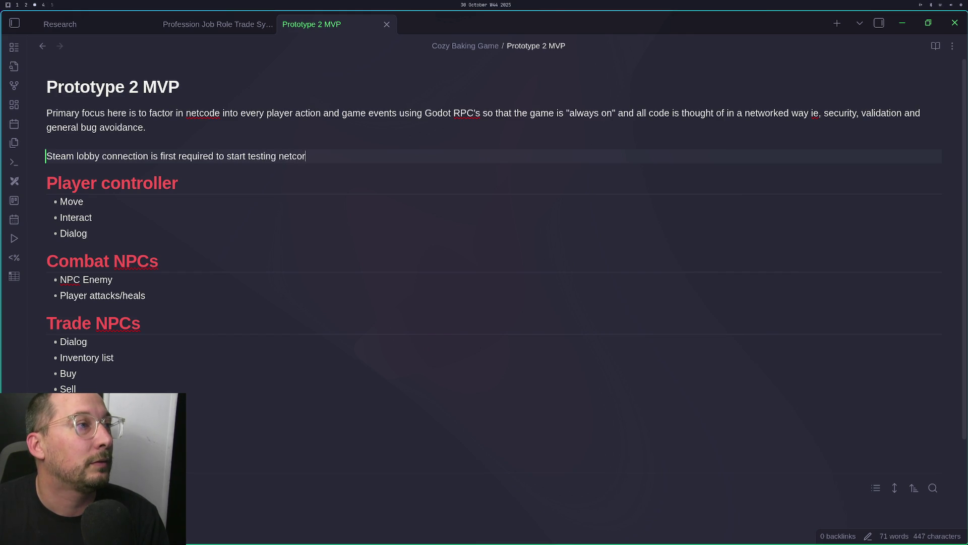
type("e, al")
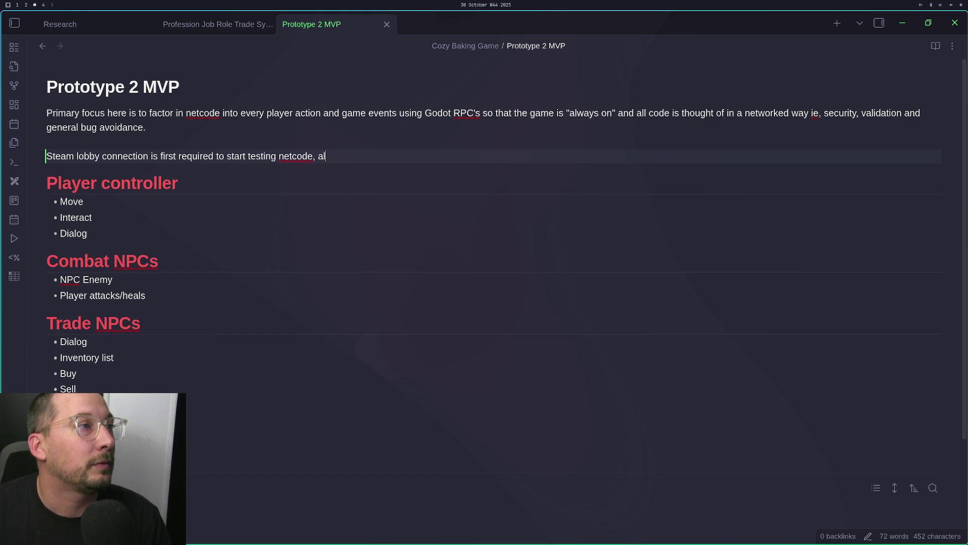
type("so this pushe")
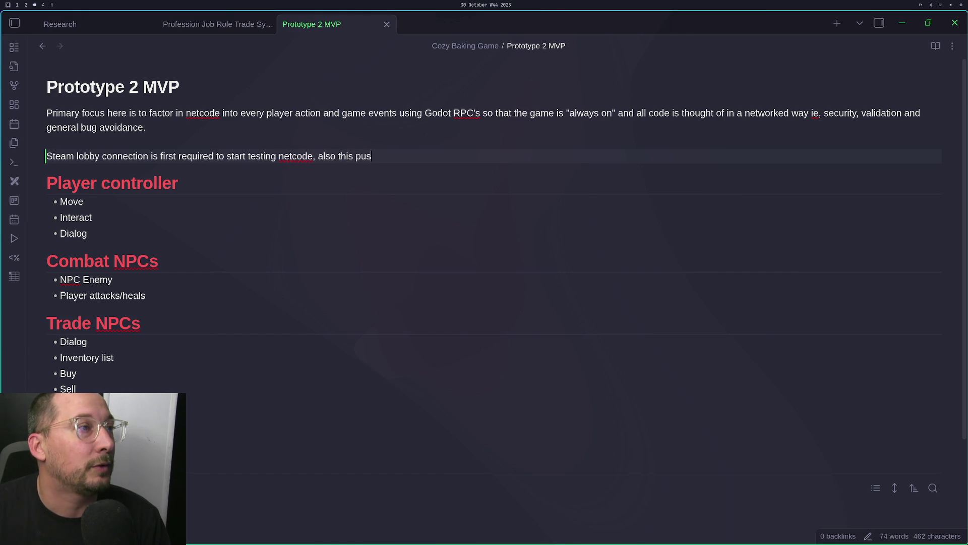
key("BackSpace")
key("BackSpace")
type("e")
key("BackSpace")
type("he")
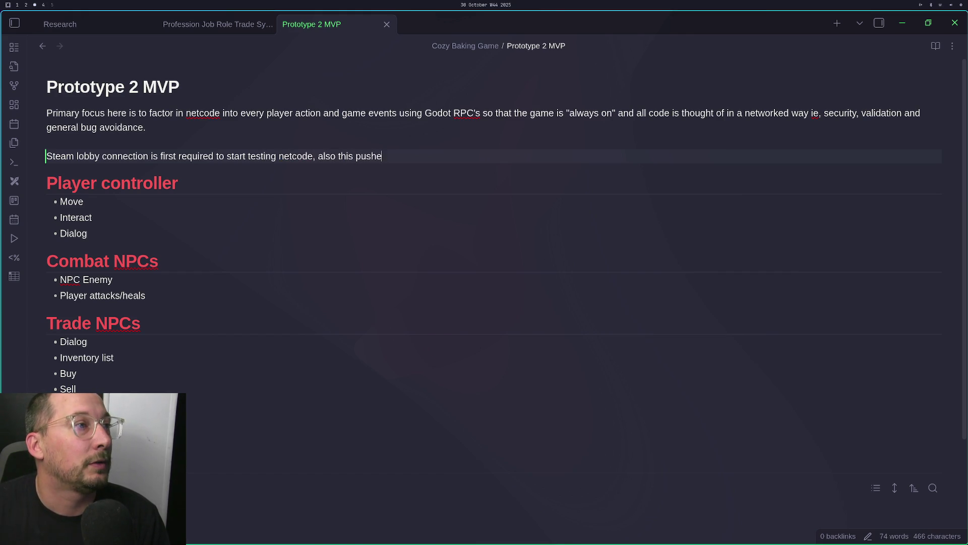
type("s getting aN")
key("BackSpace")
type("N L")
Finish it with 'LLC together for a steam page an ASAP offline activity.'
key("BackSpace")
key("BackSpace")
key("BackSpace")
type("n LLL")
key("BackSpace")
type("C ")
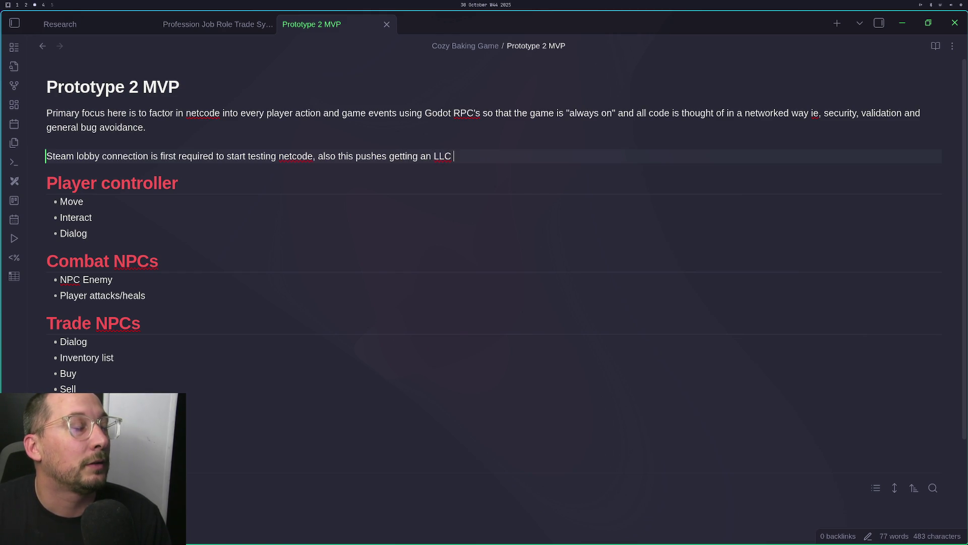
type("together to g")
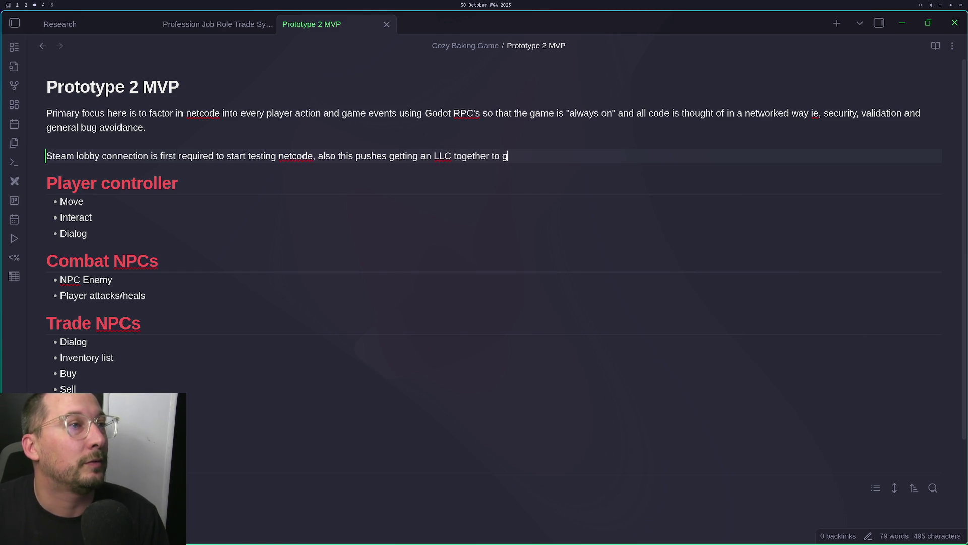
key("BackSpace")
type("for a ste")
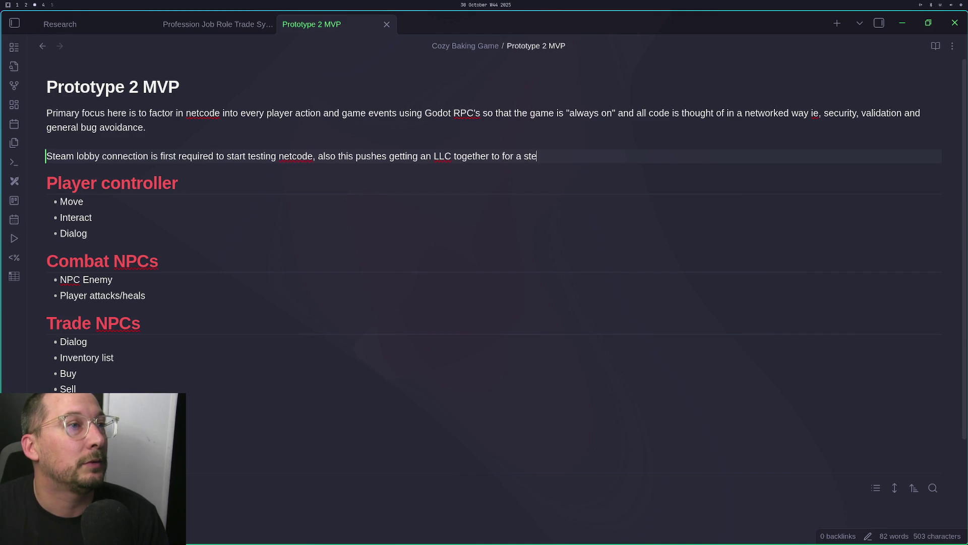
type("am page an AA")
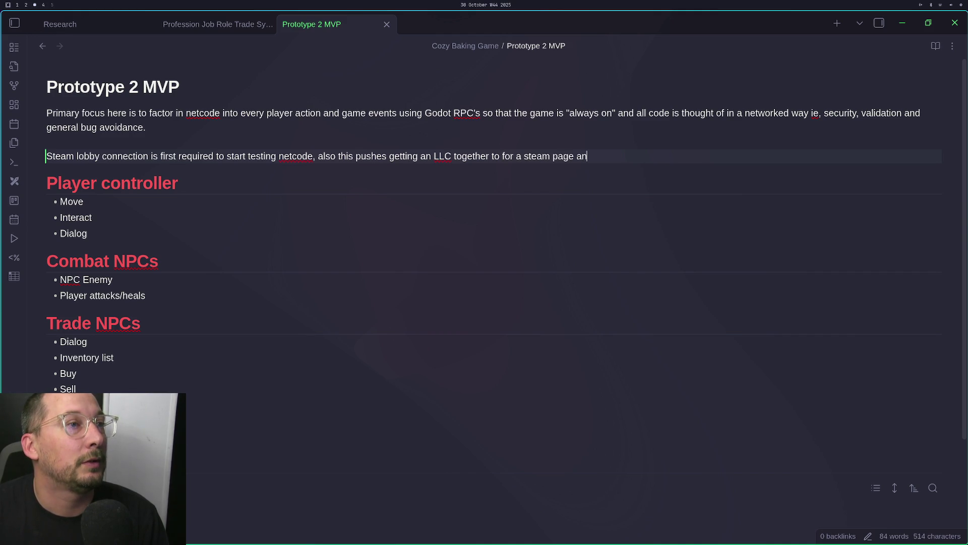
key("BackSpace")
type("SA")
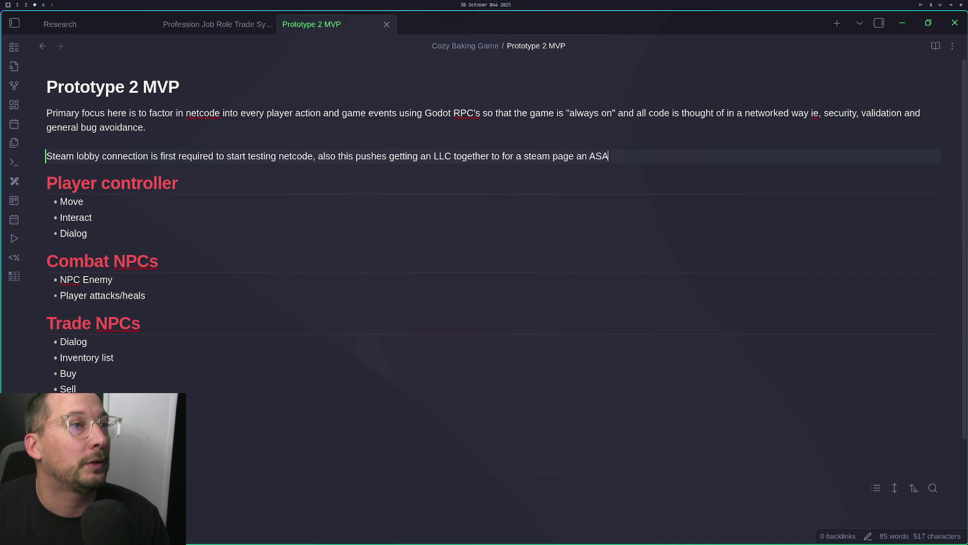
type("P offline activit")
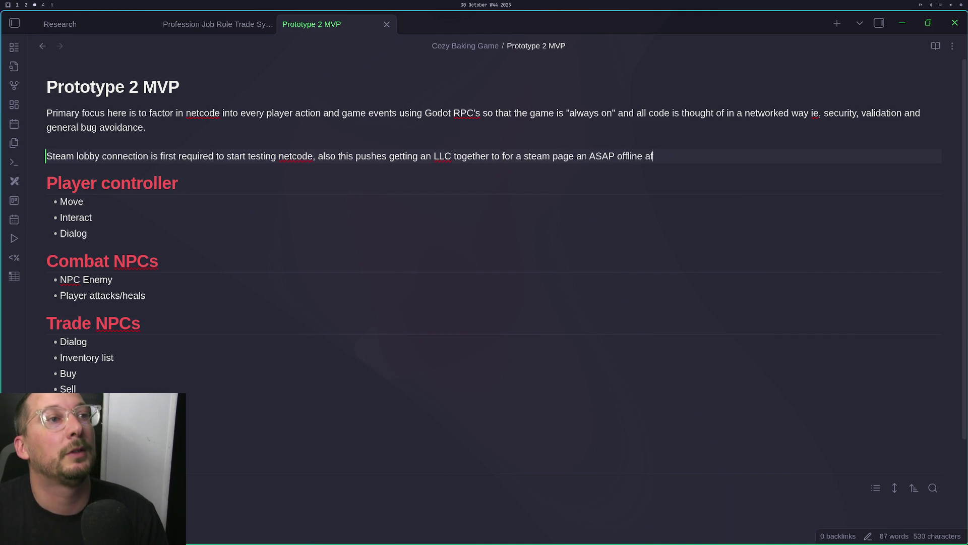
type("y/.")
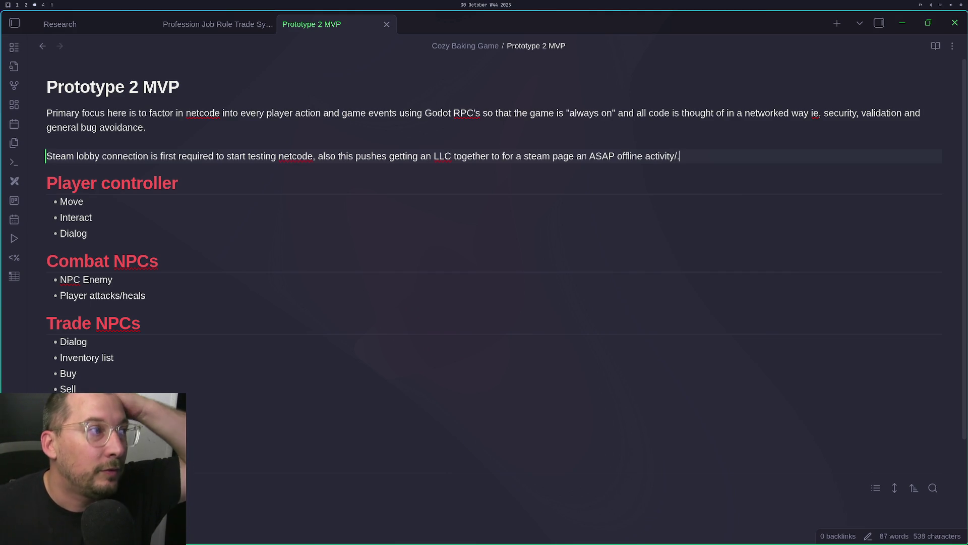
key("BackSpace")
key("BackSpace")
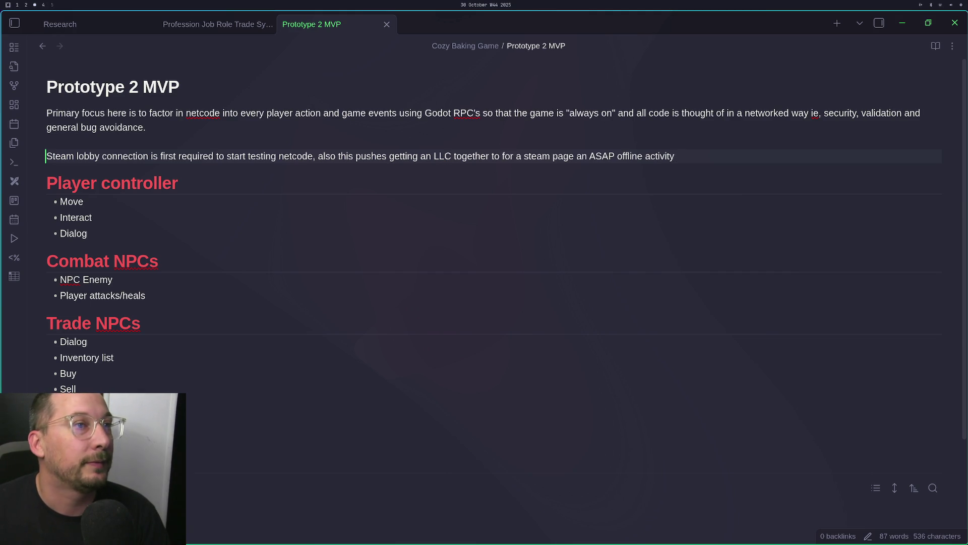
type(".")
left_click(46, 405)
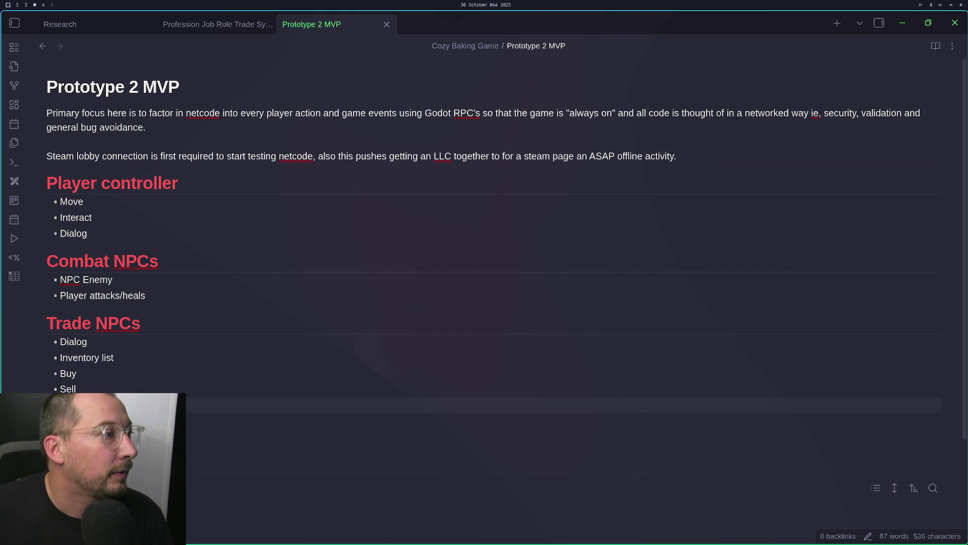
Add an 'ai' tag and an 'NPC' line below the Trade NPCs list, removing the stray empty line
type("#")
key("Return")
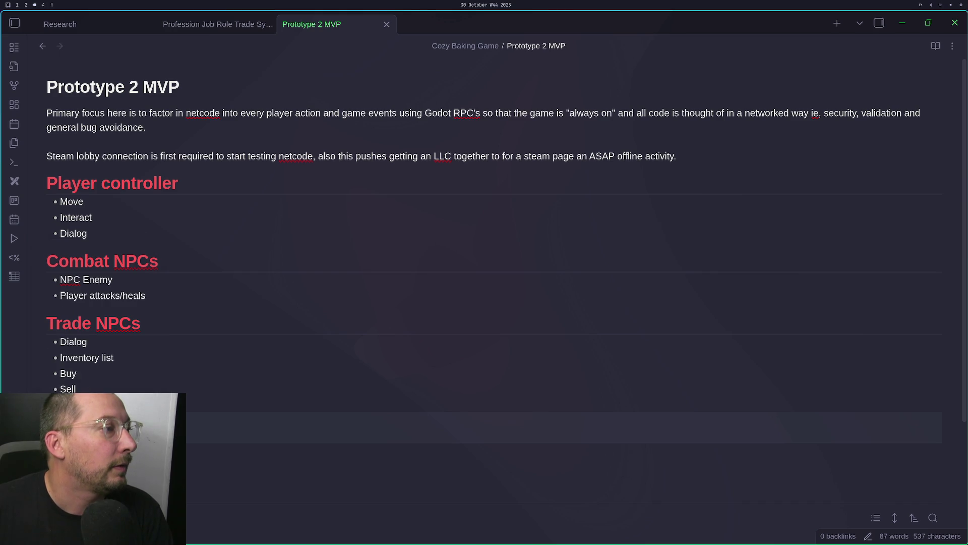
key("Return")
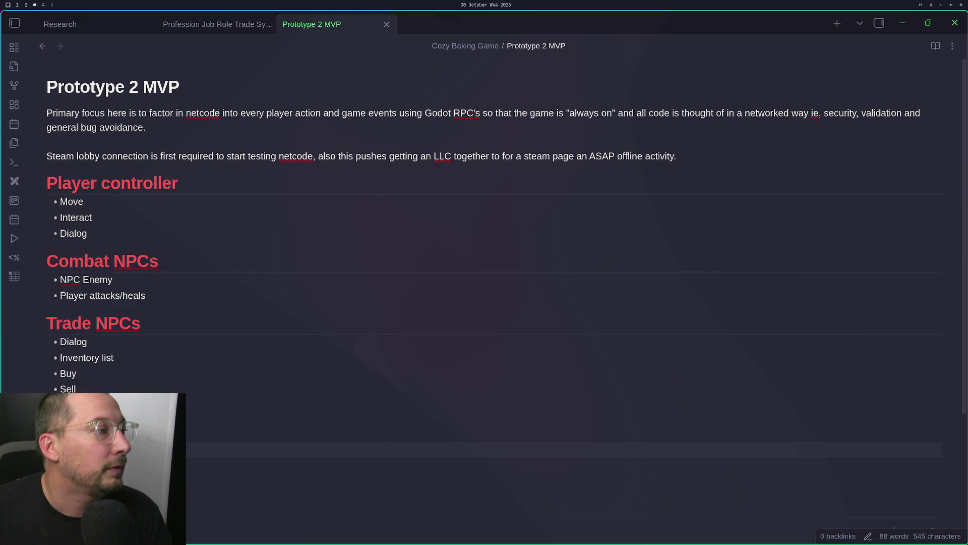
type("NPC")
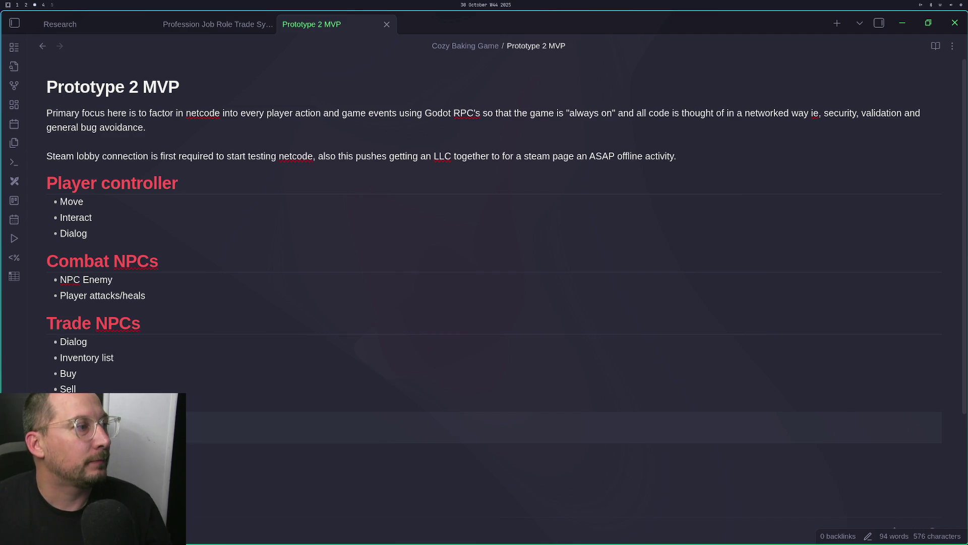
key("BackSpace")
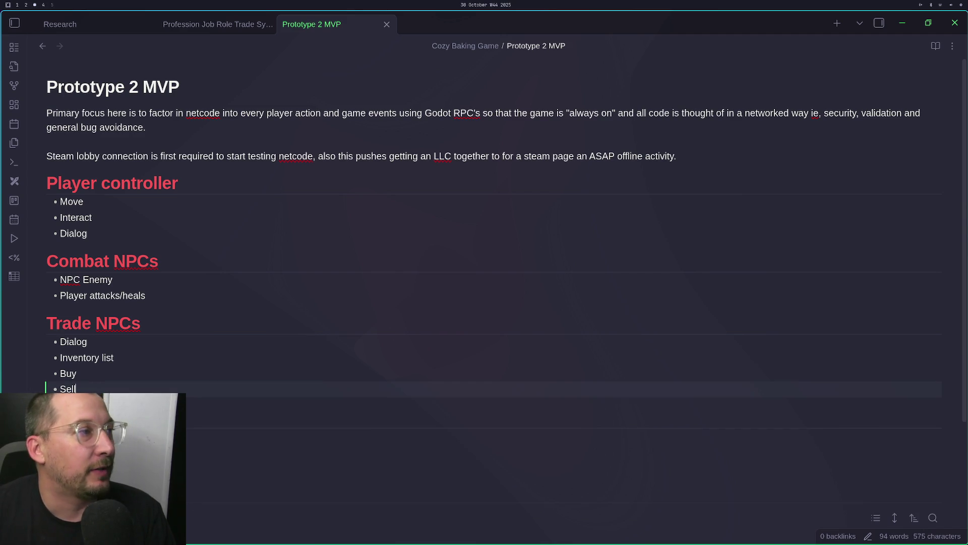
left_click(238, 435)
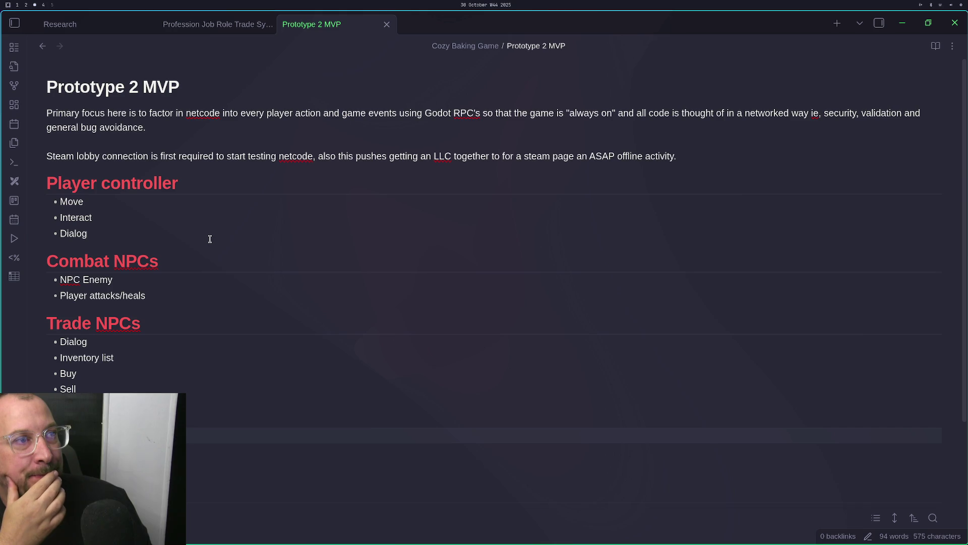
Select the whole Steam lobby paragraph, then bring the Godot editor to the front
triple_click(248, 156)
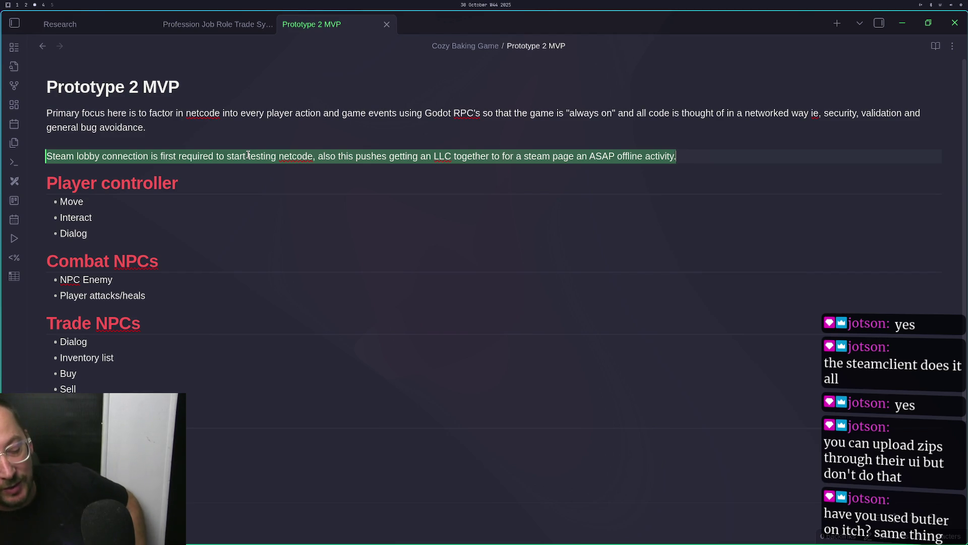
key("super+2")
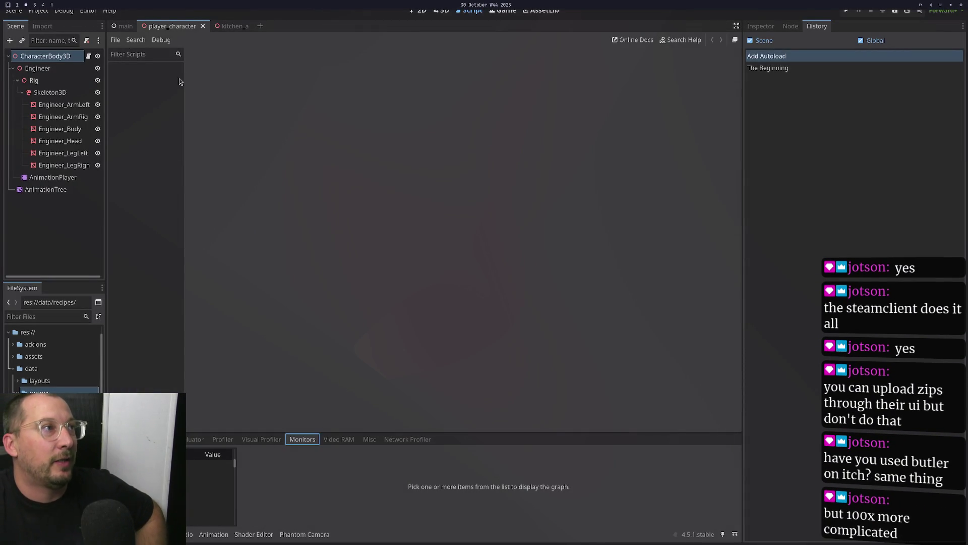
Check Project > Export, find no presets, close it, and return to the Prototype 2 MVP note
left_click(37, 10)
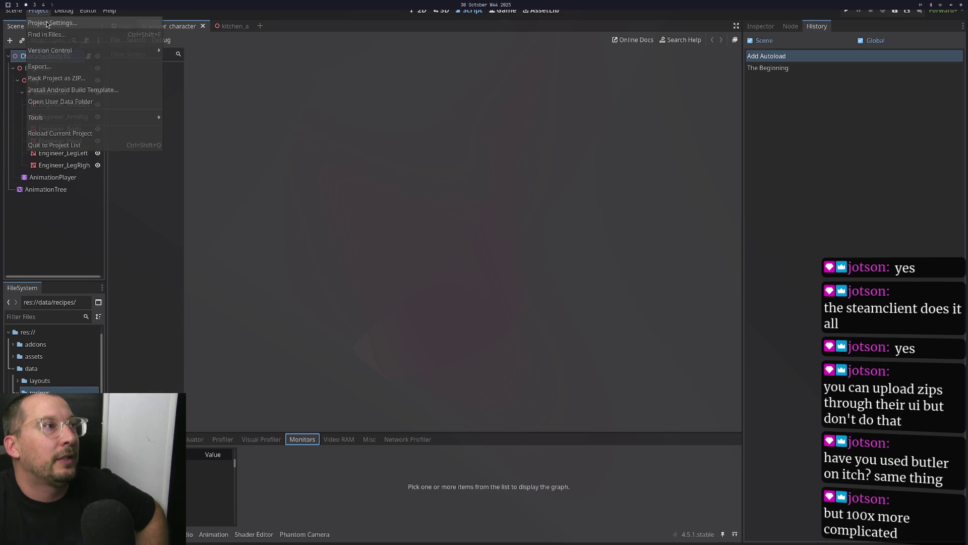
left_click(66, 65)
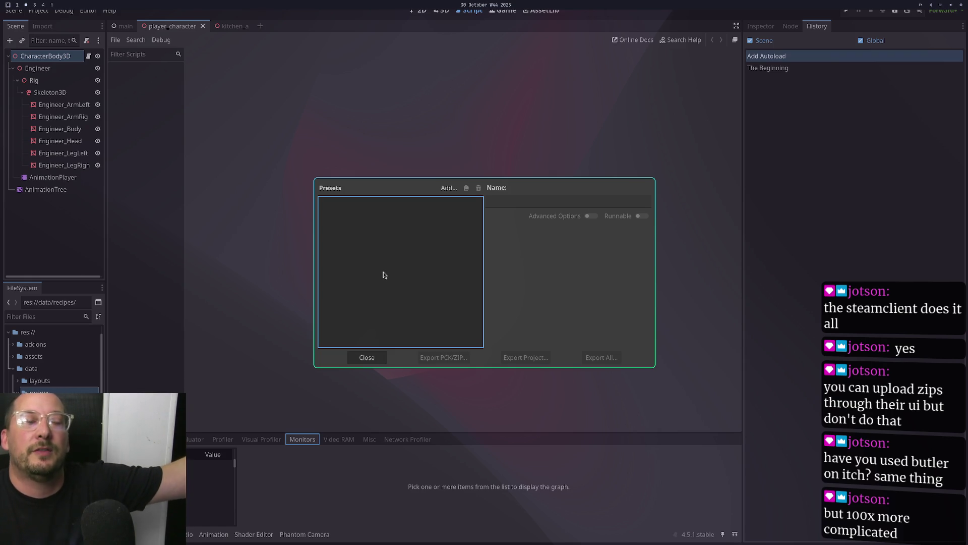
left_click(362, 357)
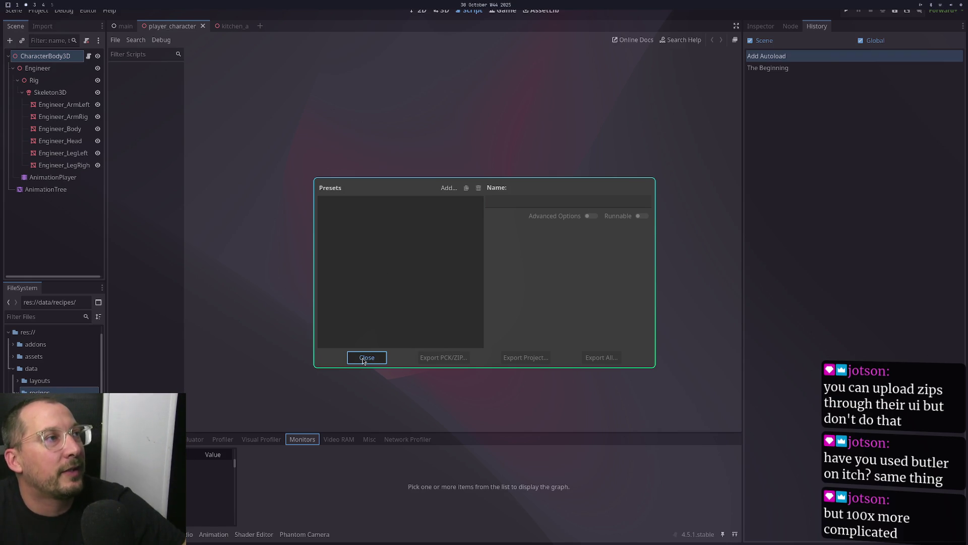
left_click(363, 357)
key("super+1")
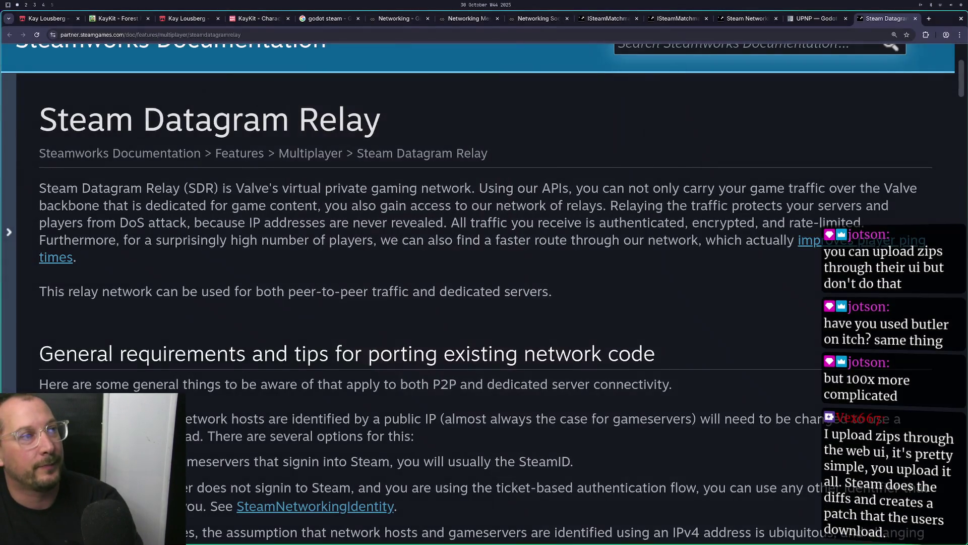
key("super+3")
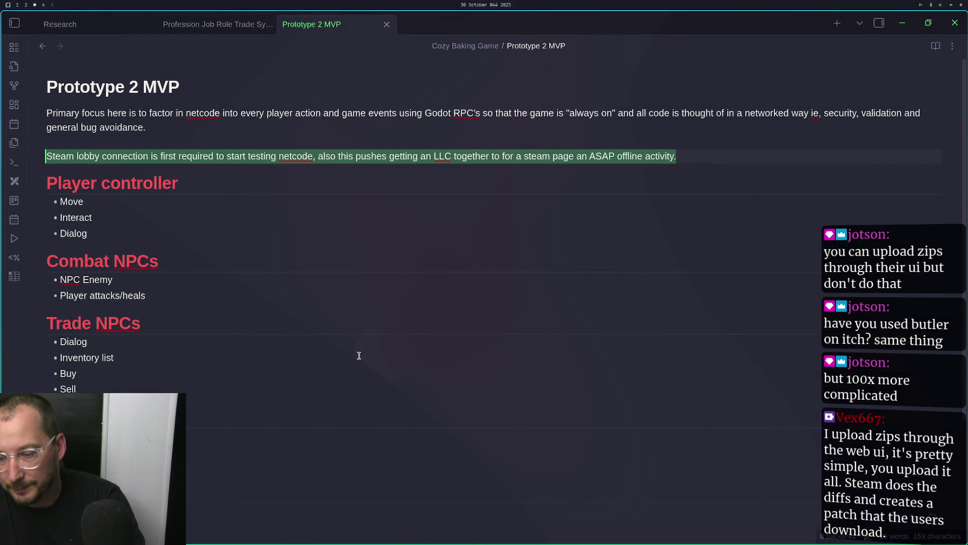
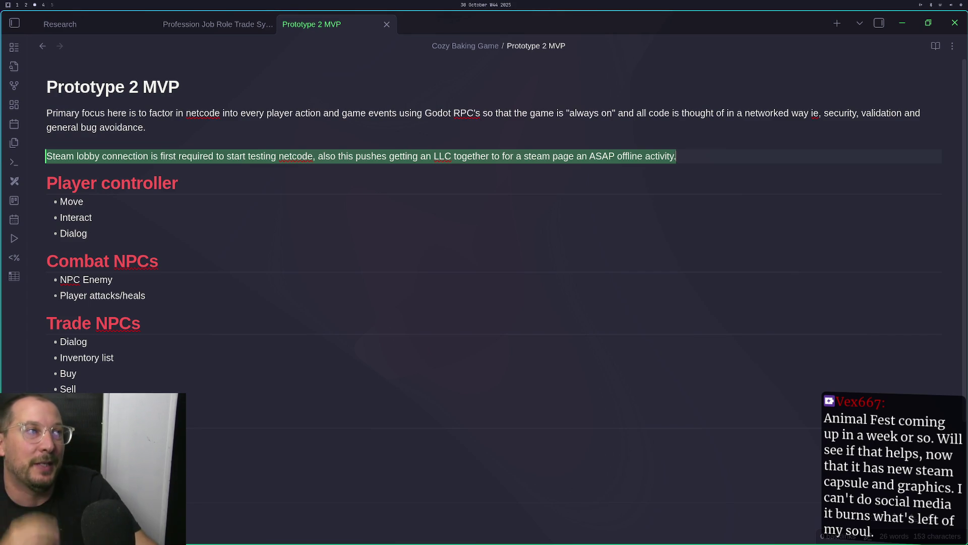
Move through the note around the Combat NPCs heading and the NPC Enemy item
key("Down")
key("Down")
key("Down")
key("Down")
key("Down")
key("Down")
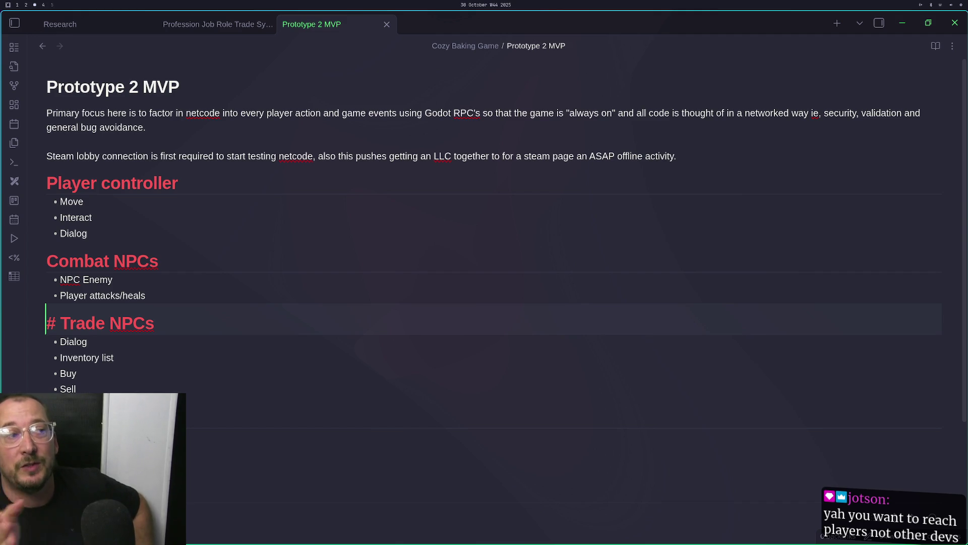
key("Up")
key("Up")
key("Up")
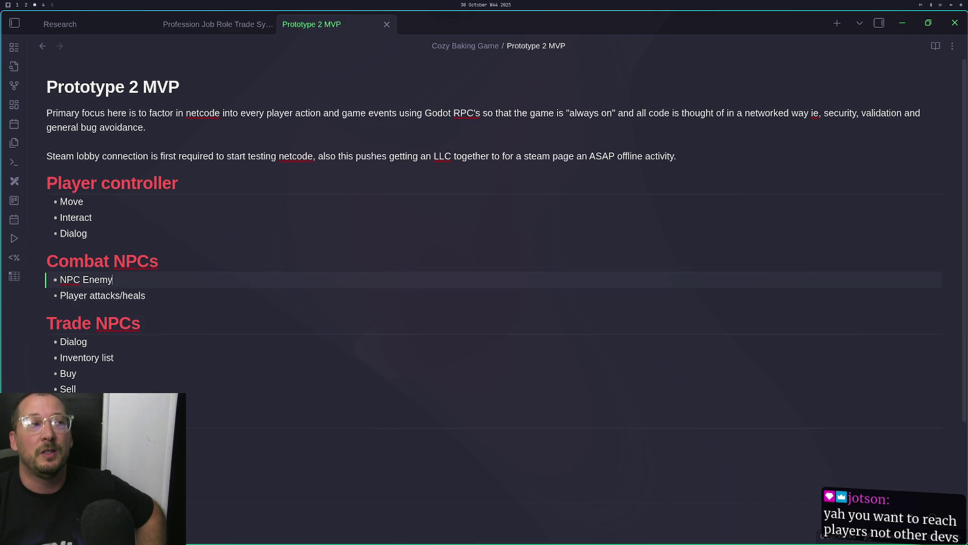
key("Down")
key("Down")
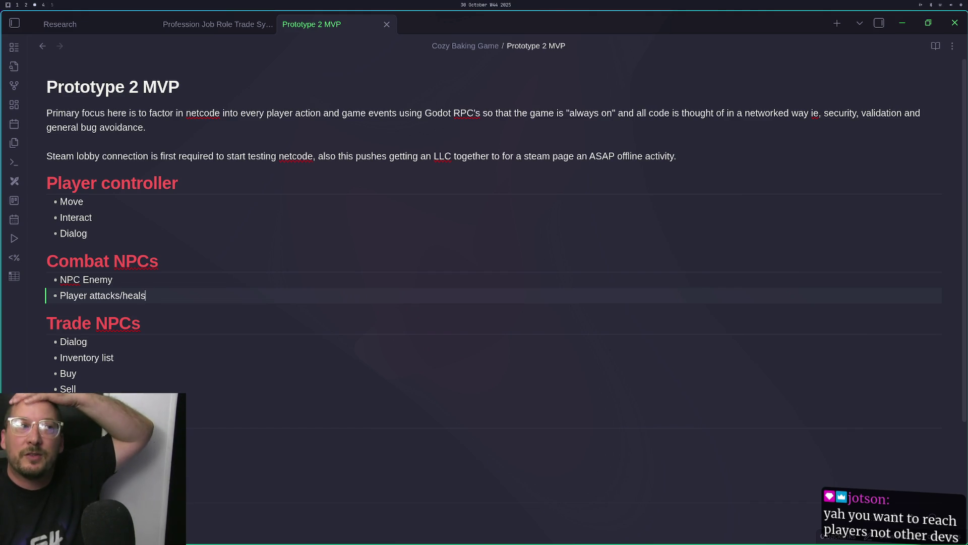
left_click(171, 261)
left_click(150, 260)
key("Up")
key("Down")
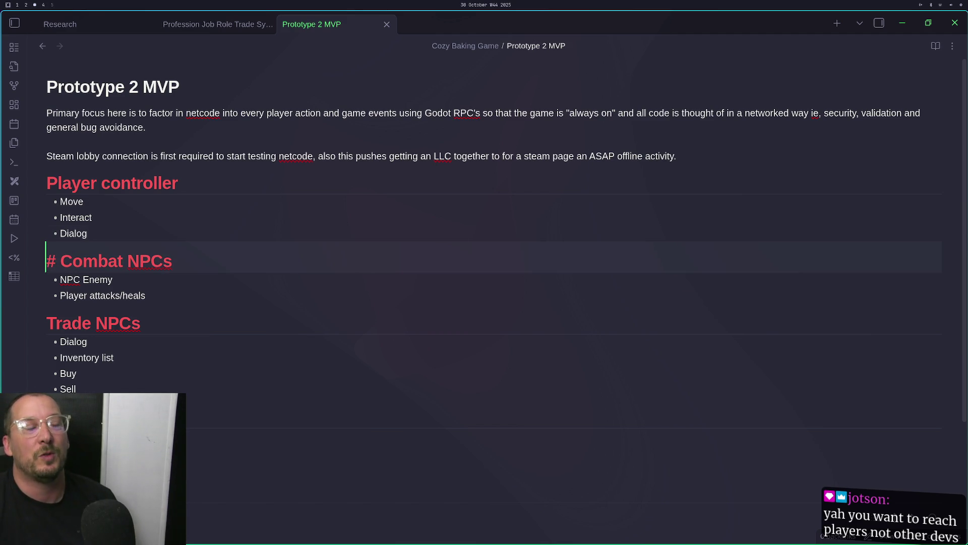
left_click(53, 279)
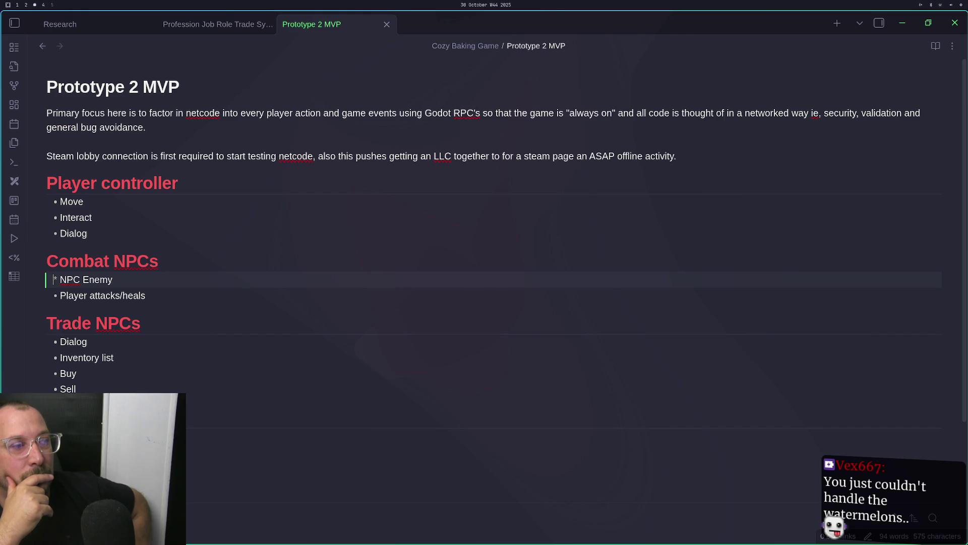
left_click(172, 260)
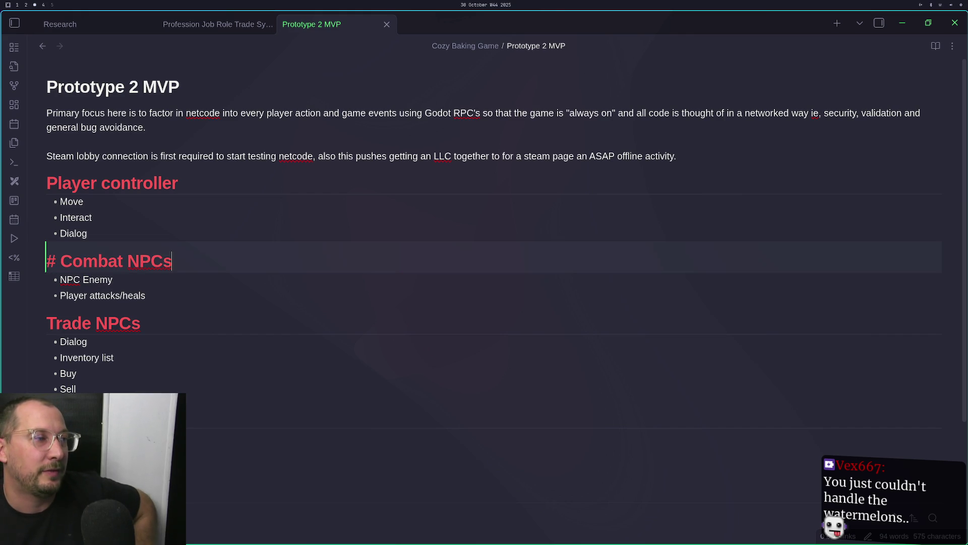
left_click(87, 233)
left_click(172, 260)
Add blank lines at the end of the note below the Sell item
left_click(202, 435)
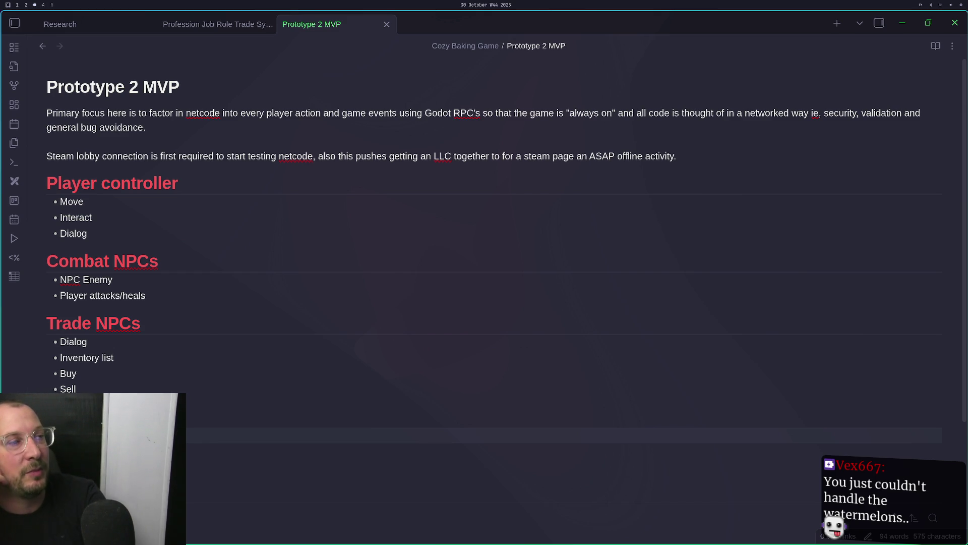
key("Return")
key("Return")
key("BackSpace")
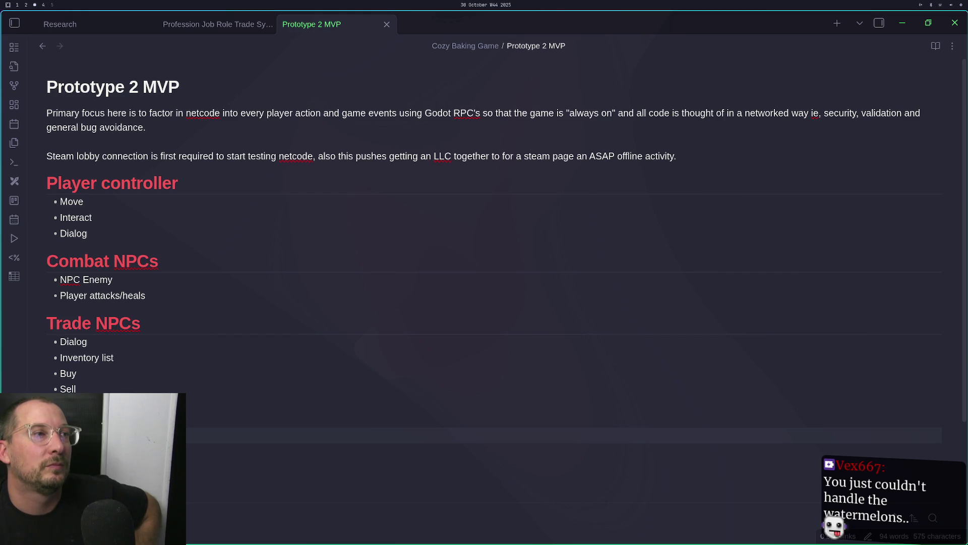
key("Return")
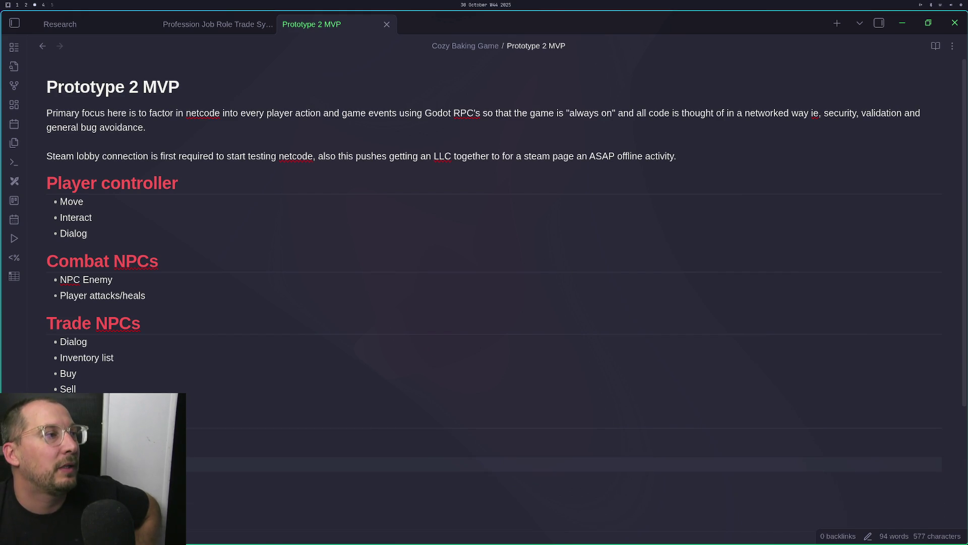
key("BackSpace")
key("BackSpace")
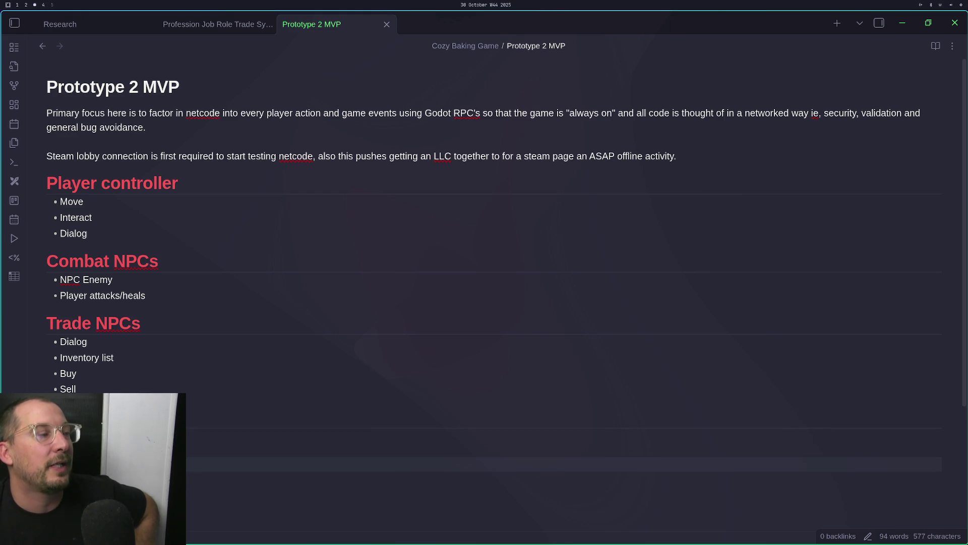
left_click(303, 450)
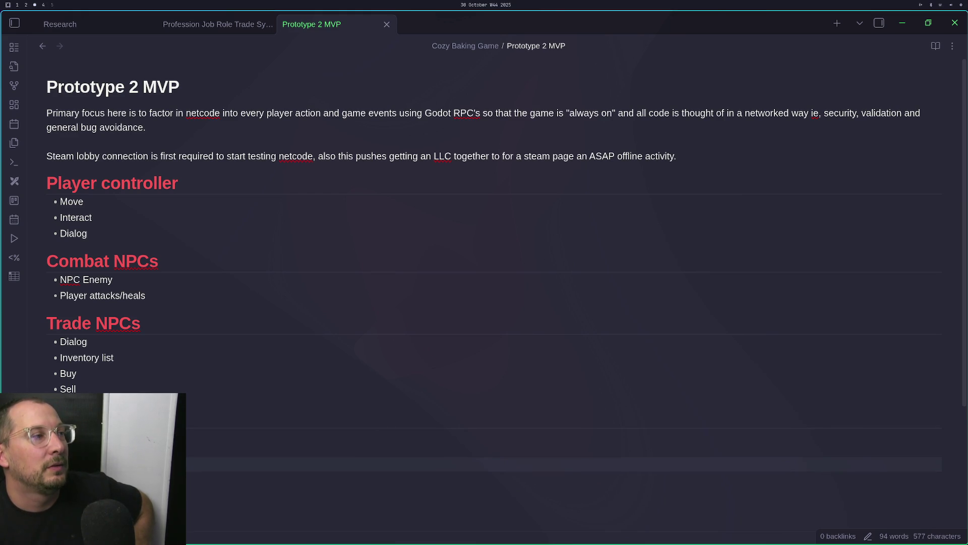
key("Up")
key("Up")
key("Up")
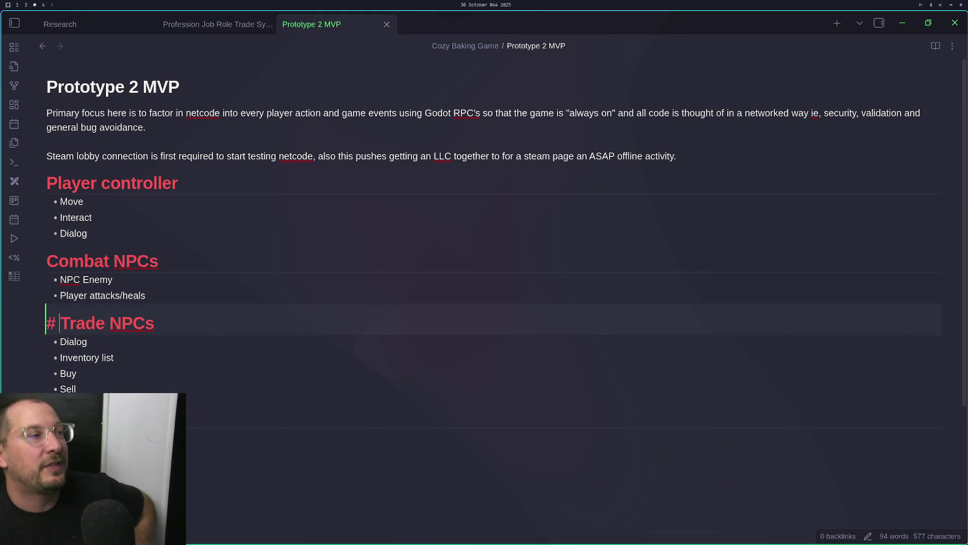
key("Down")
key("Down")
key("Down")
Review the Trade NPCs items, then place the cursor after Player attacks/heals
left_click(54, 388)
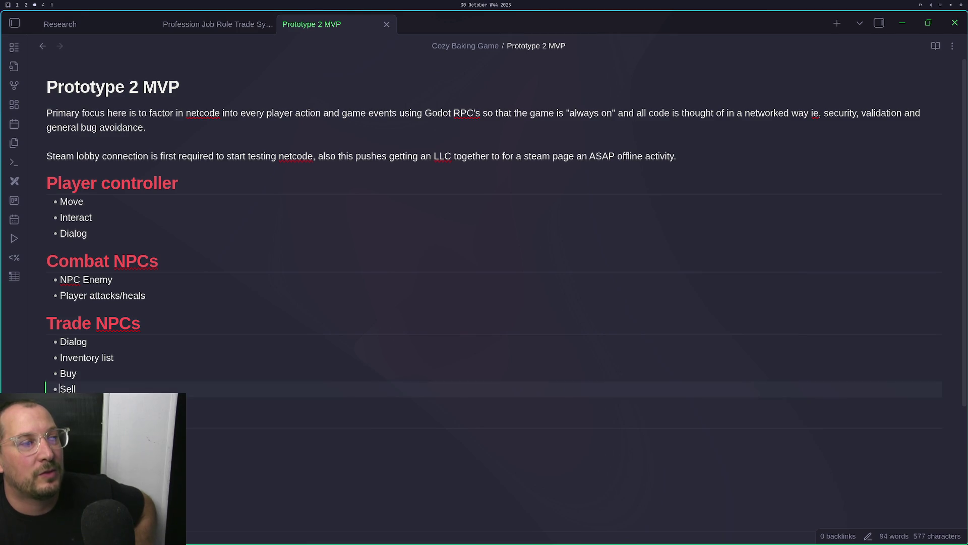
key("Up")
key("Up")
key("Up")
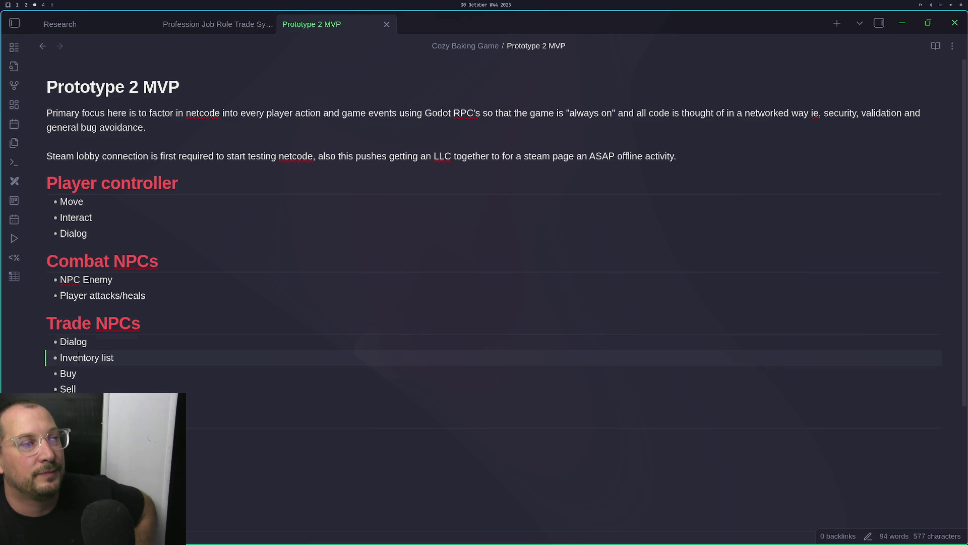
key("Down")
key("Up")
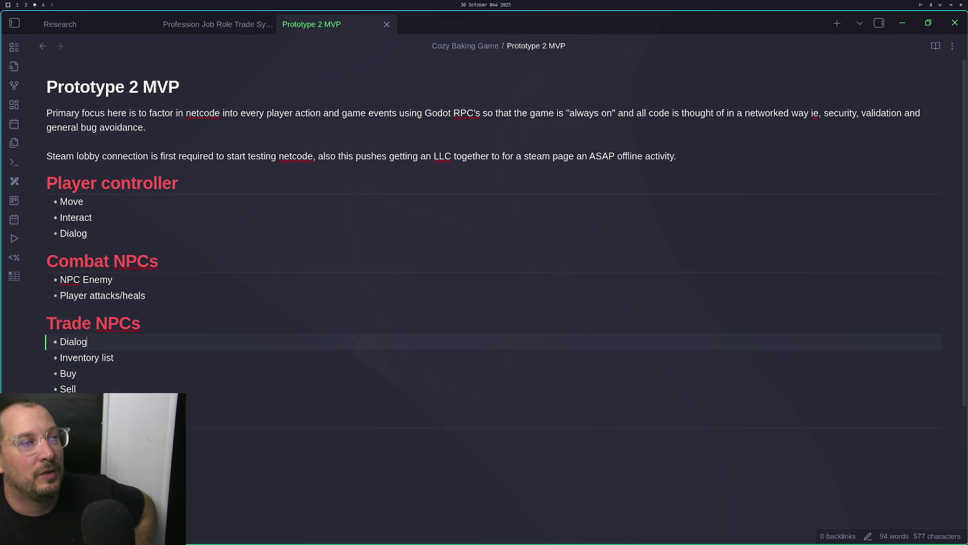
key("Down")
key("Down")
key("Down")
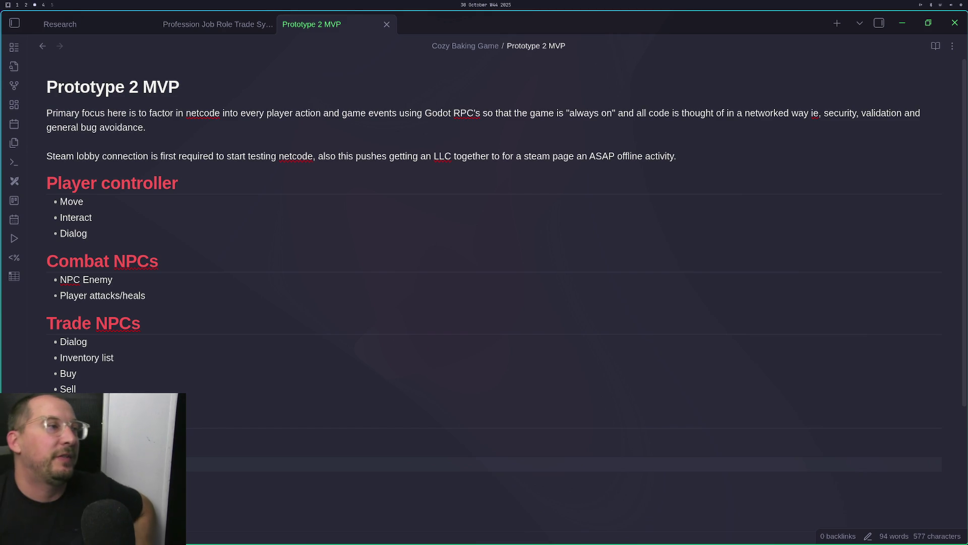
left_click(187, 298)
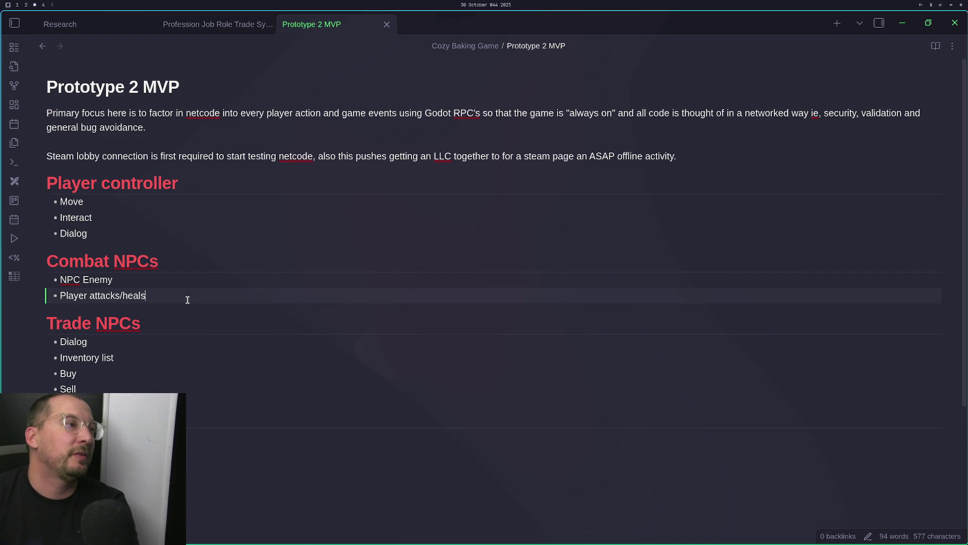
Add 'NPC States' and 'NPC Attacks' bullets below Player attacks/heals
key("Return")
type("N")
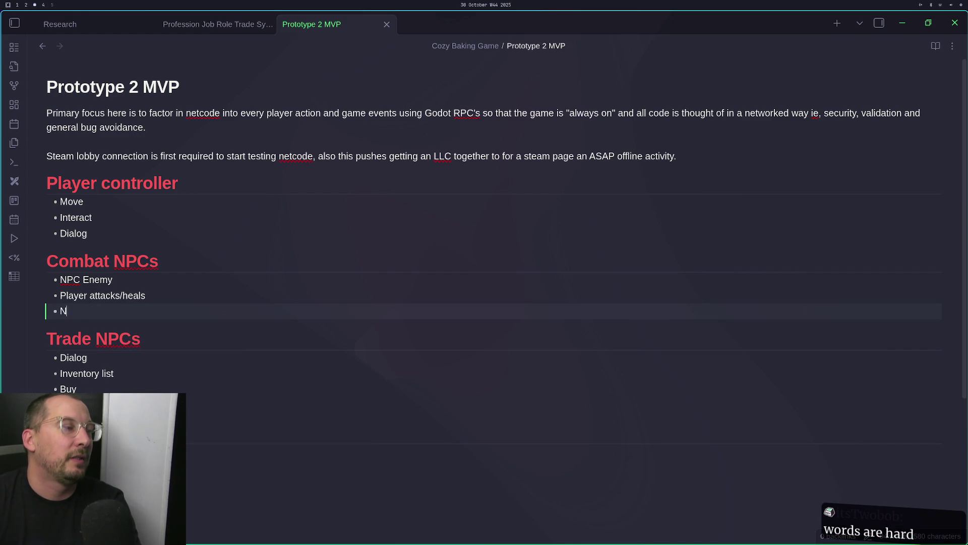
type("PC states")
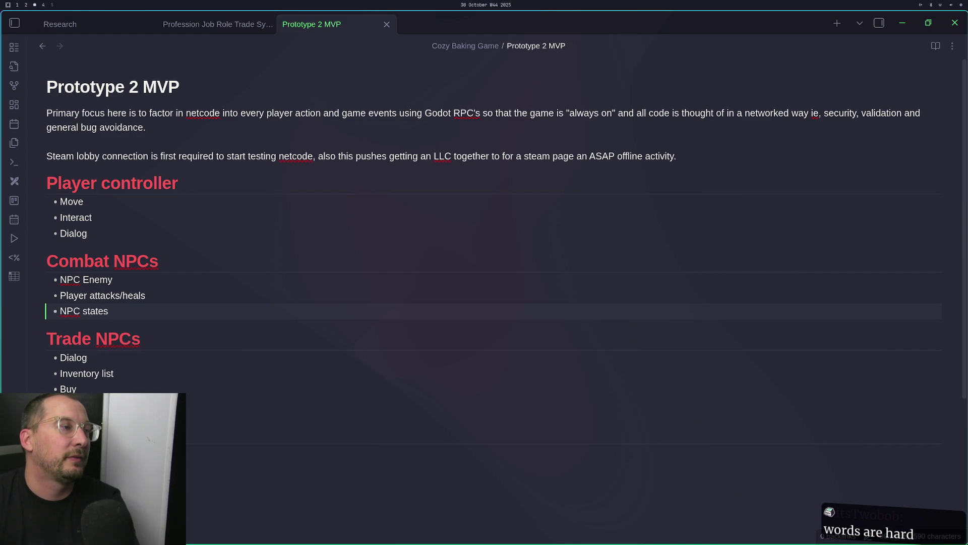
type("also")
key("BackSpace")
key("BackSpace")
key("BackSpace")
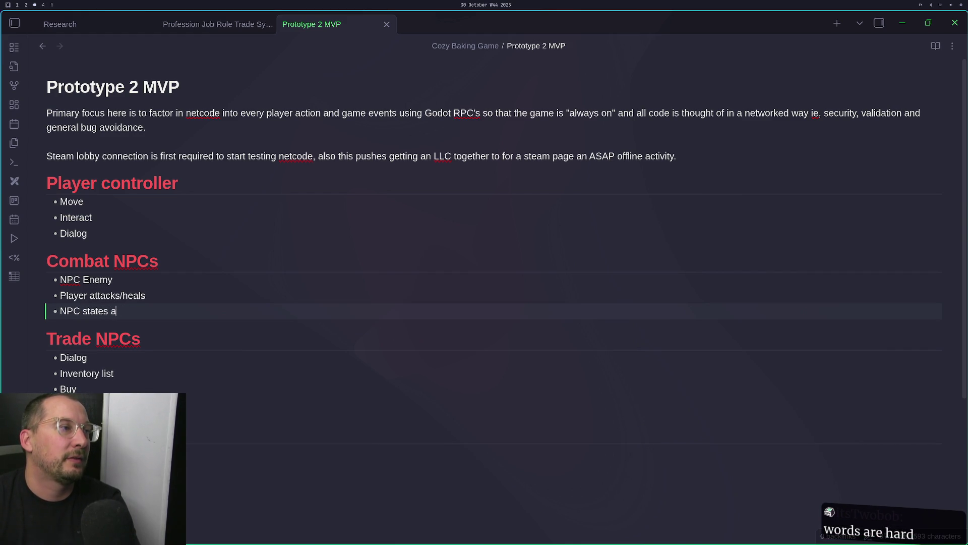
key("Return")
type("NP")
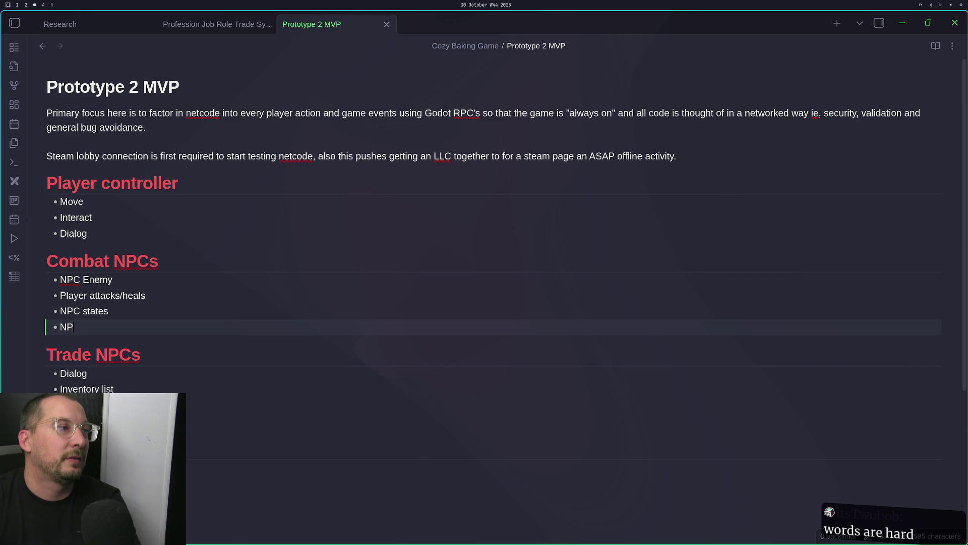
type("C Attacks")
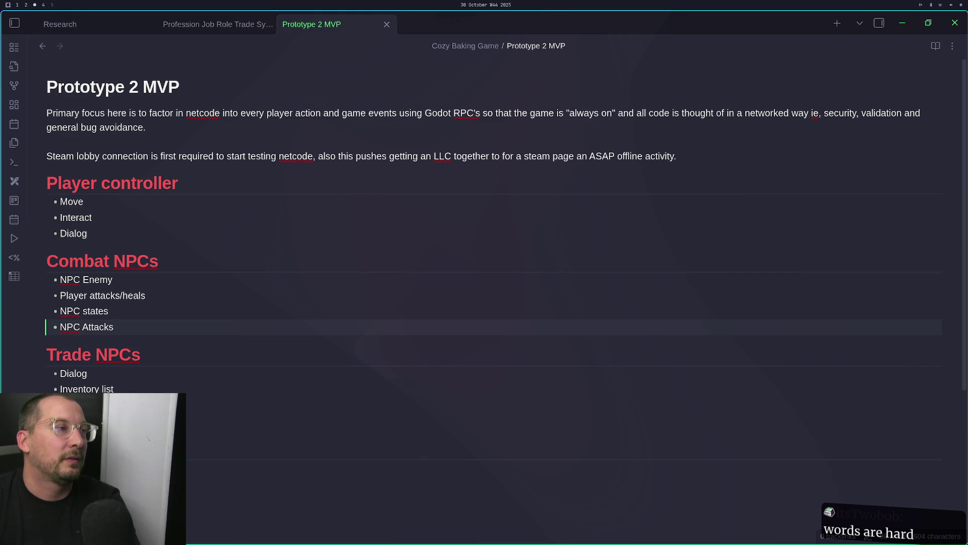
key("Down")
key("Up")
key("Up")
key("BackSpace")
type("S")
key("End")
Add an 'NPC Targets' bullet below NPC States
key("Return")
type("NPC ")
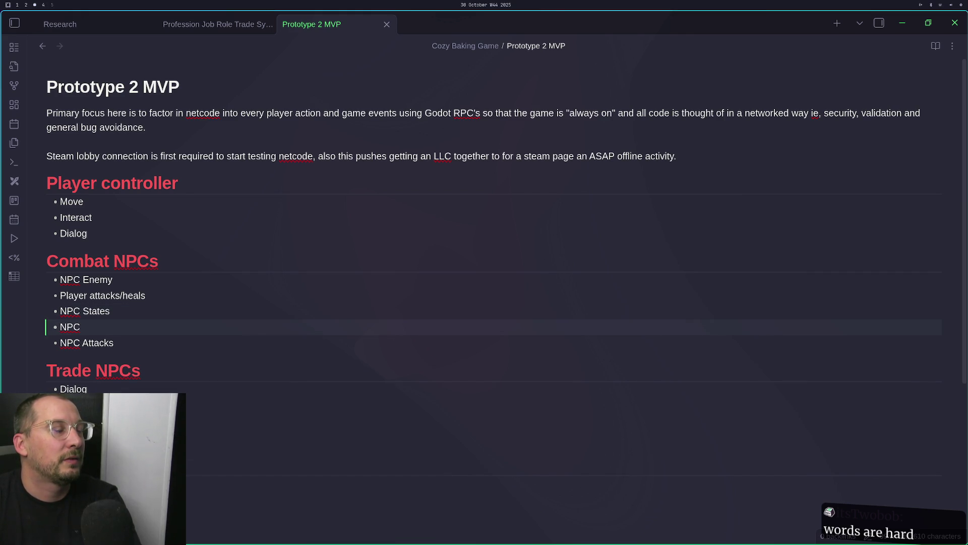
type("Targ")
key("BackSpace")
key("BackSpace")
key("BackSpace")
type("argets")
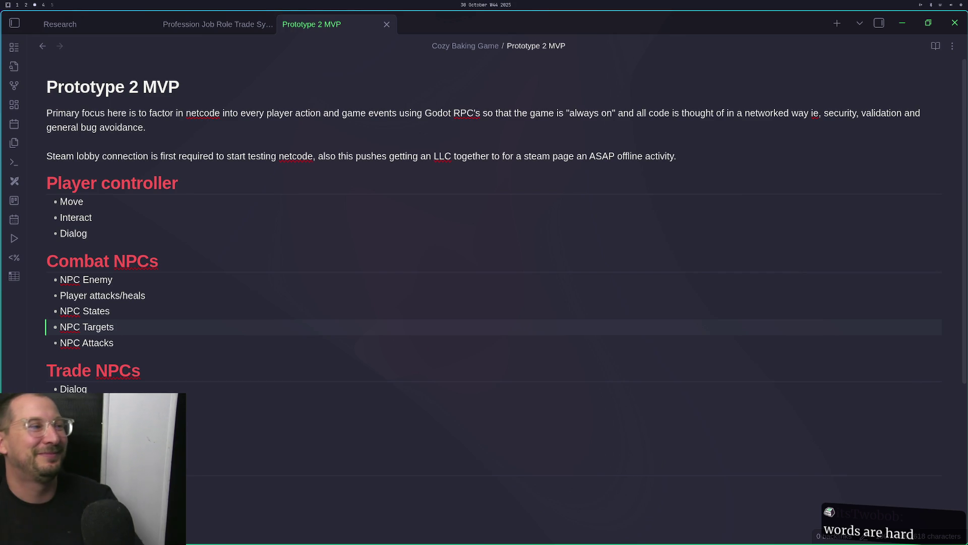
Add a 'Collecting drops' bullet below Dialog in the Player controller list
key("Down")
key("Down")
key("Down")
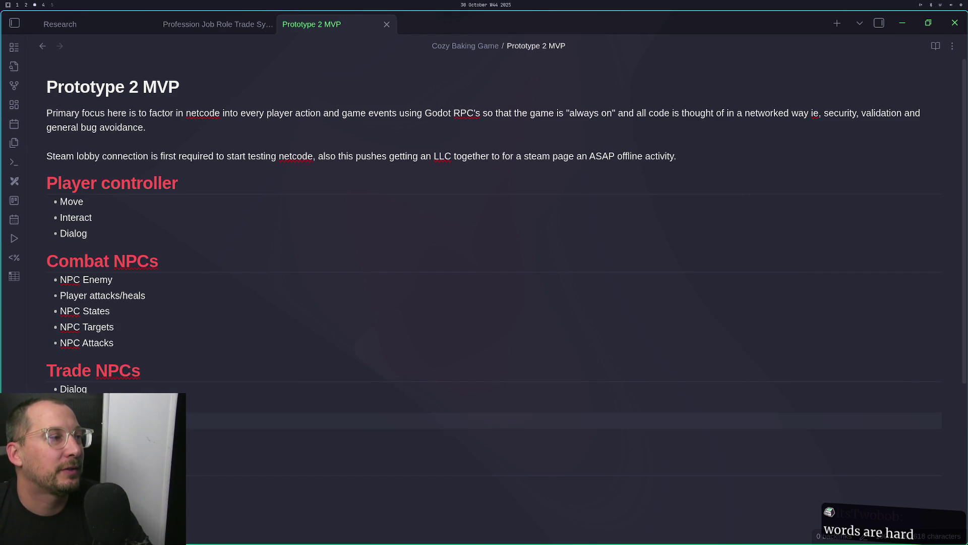
key("Up")
key("Up")
key("Up")
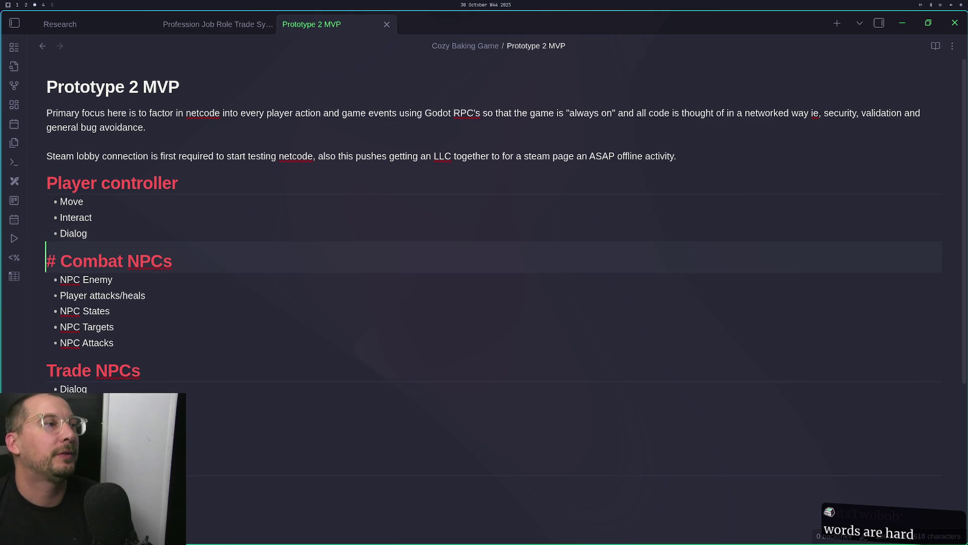
key("Up")
key("Up")
key("Down")
key("End")
key("Return")
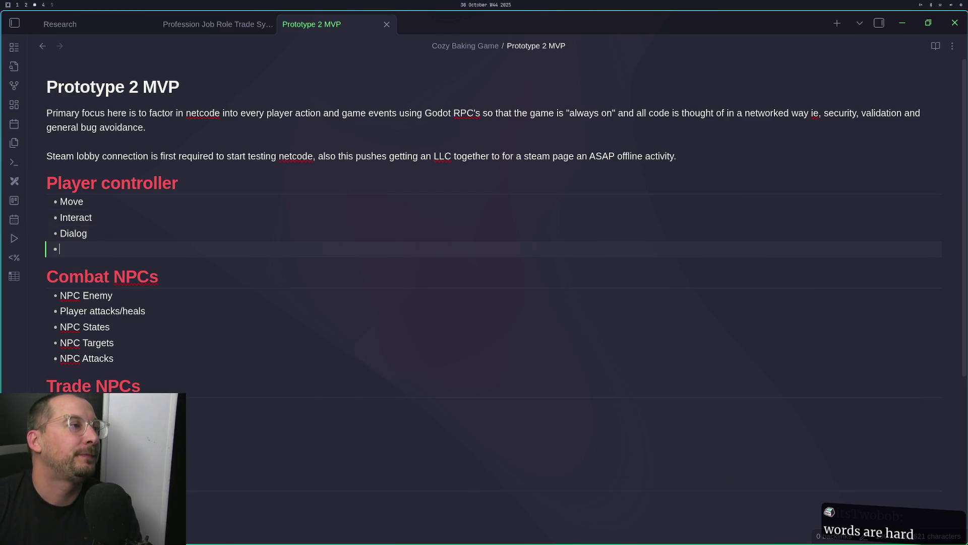
key("BackSpace")
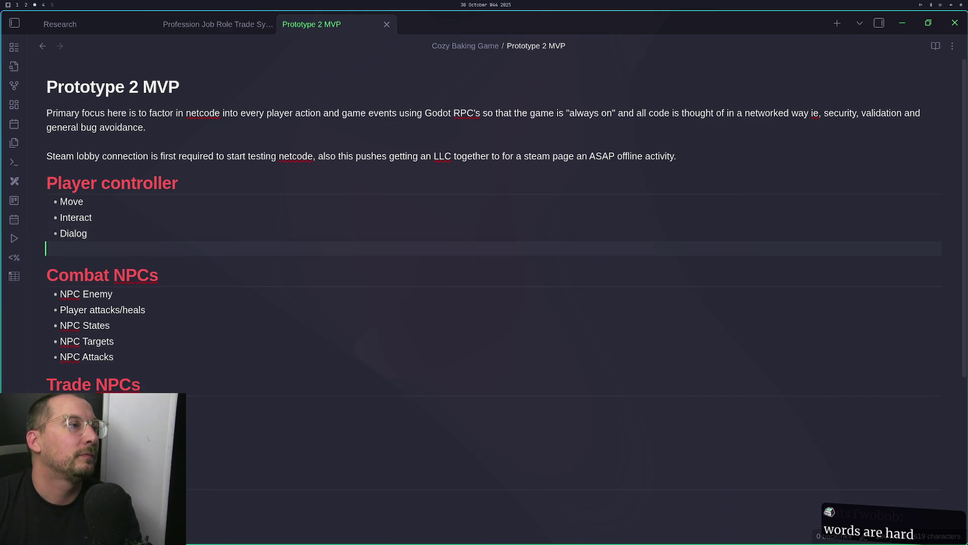
key("BackSpace")
key("Return")
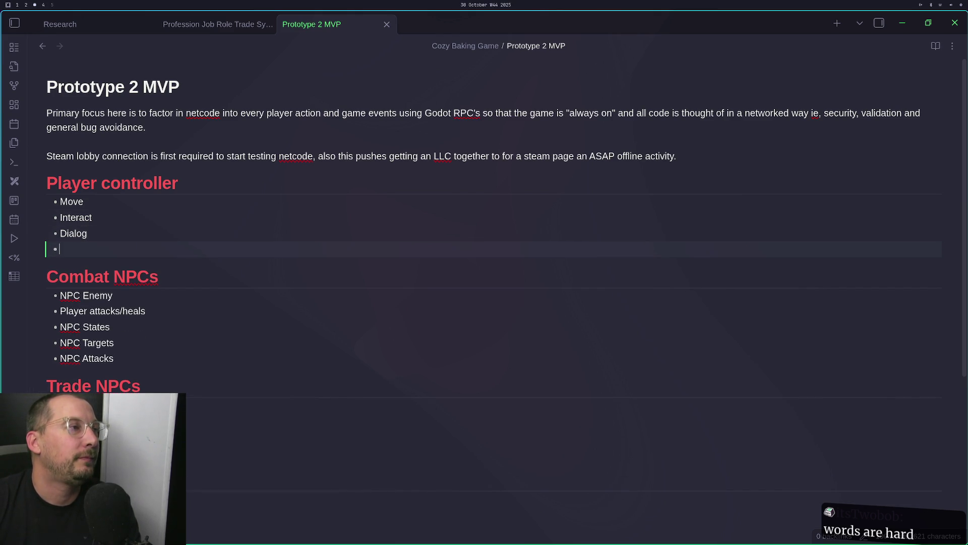
type("Farming")
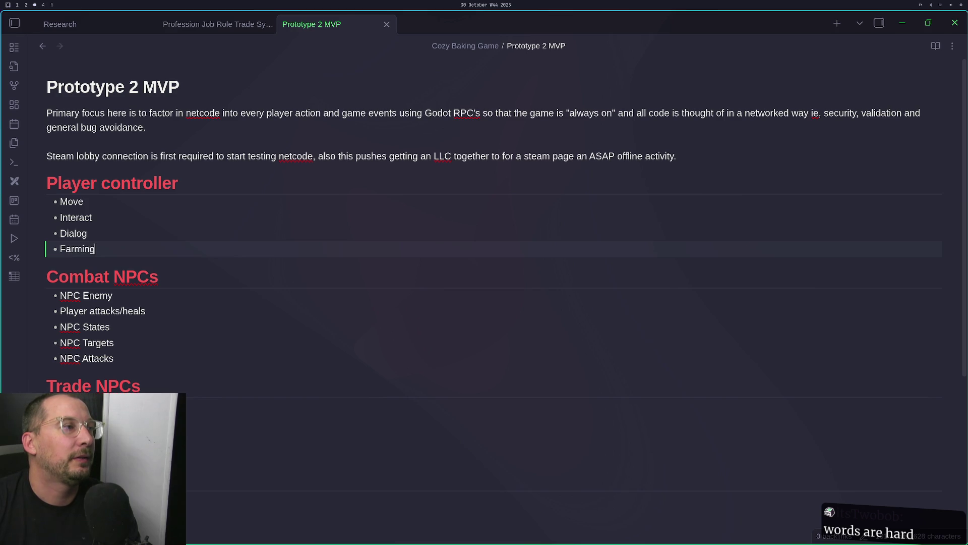
type(" items")
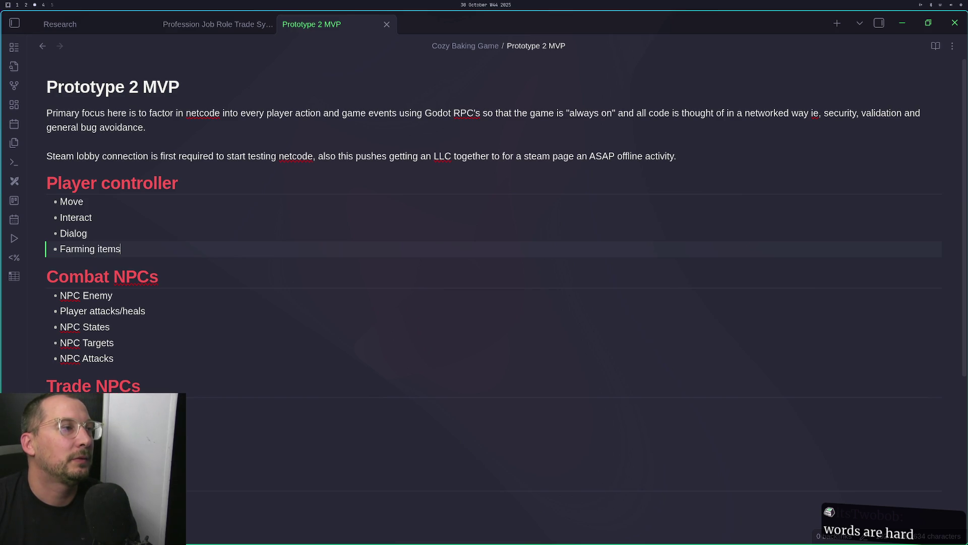
key("BackSpace")
key("BackSpace")
key("BackSpace")
type("Collecting drops")
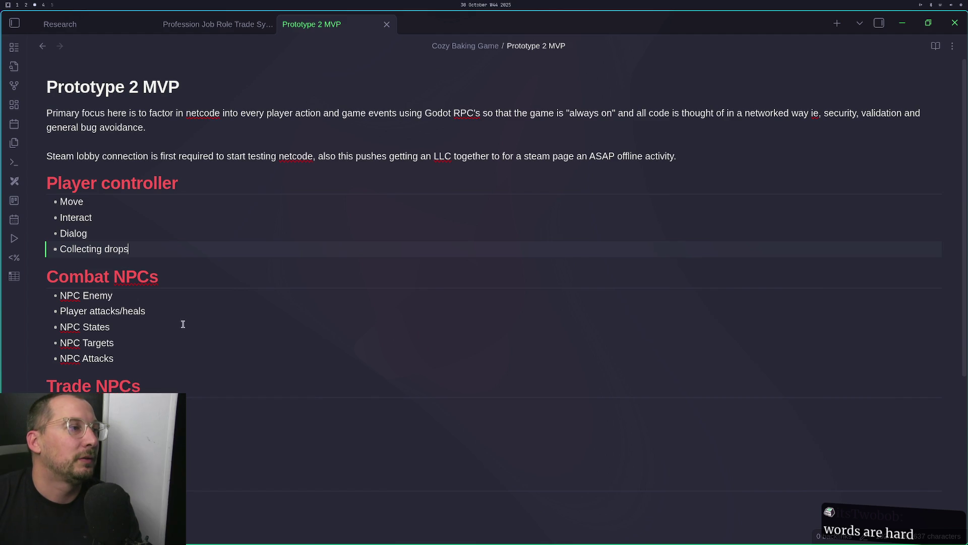
Add a 'Drop items' bullet after NPC Attacks and an empty bullet below Collecting drops
left_click(139, 368)
key("shift+End")
type("- Drop ")
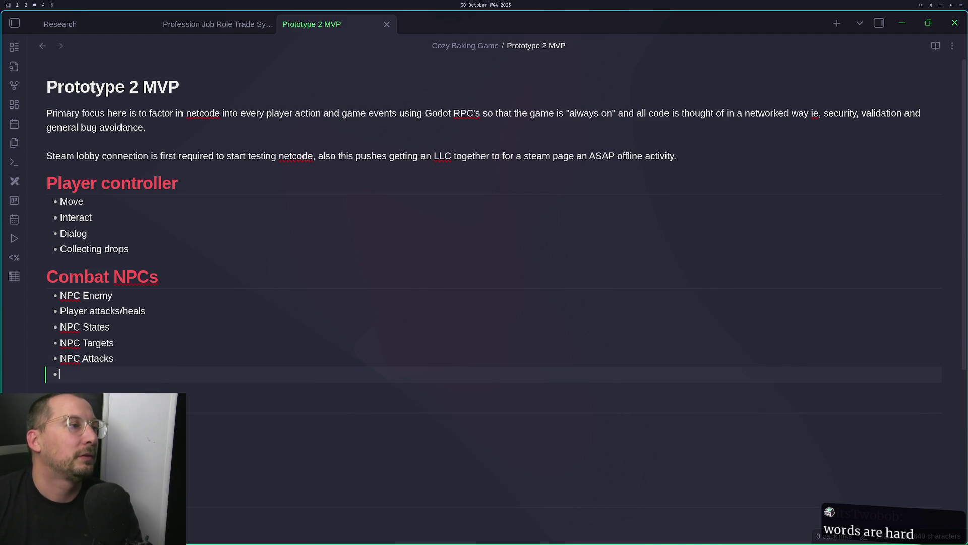
type("items")
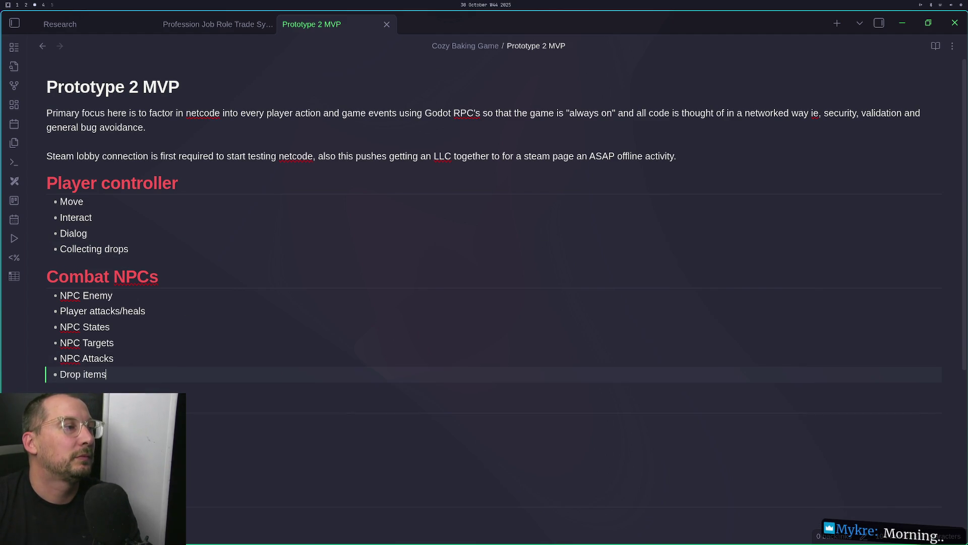
left_click(131, 247)
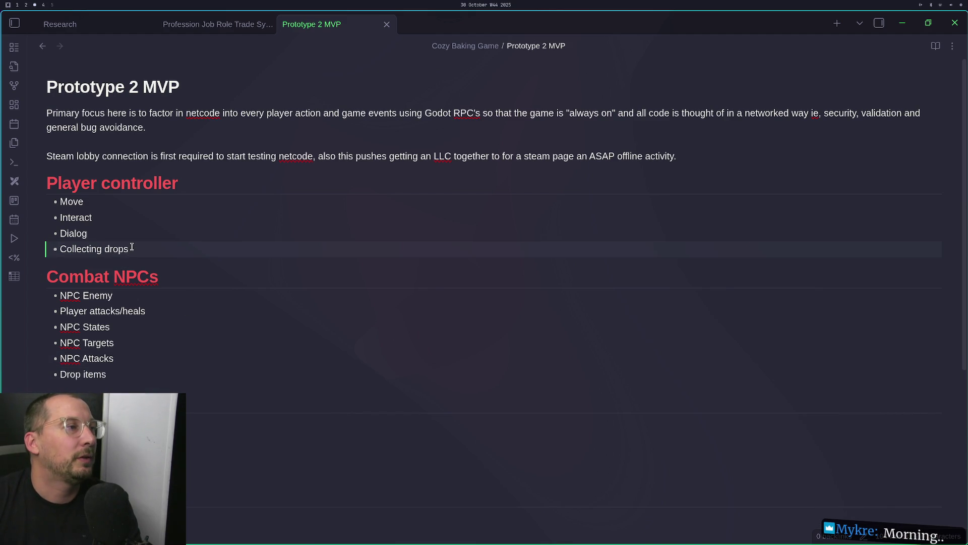
key("Return")
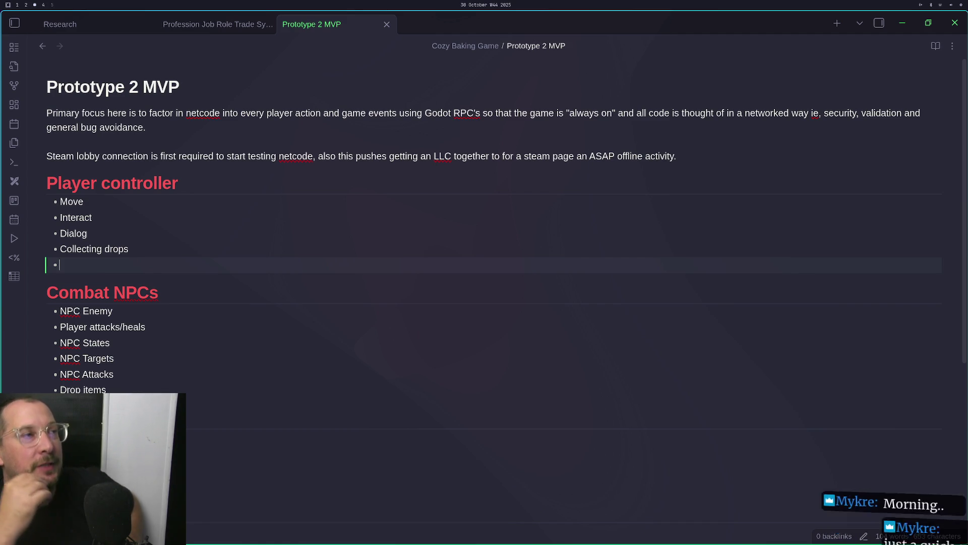
Switch to the Profession Job Role Trade System note
left_click(252, 20)
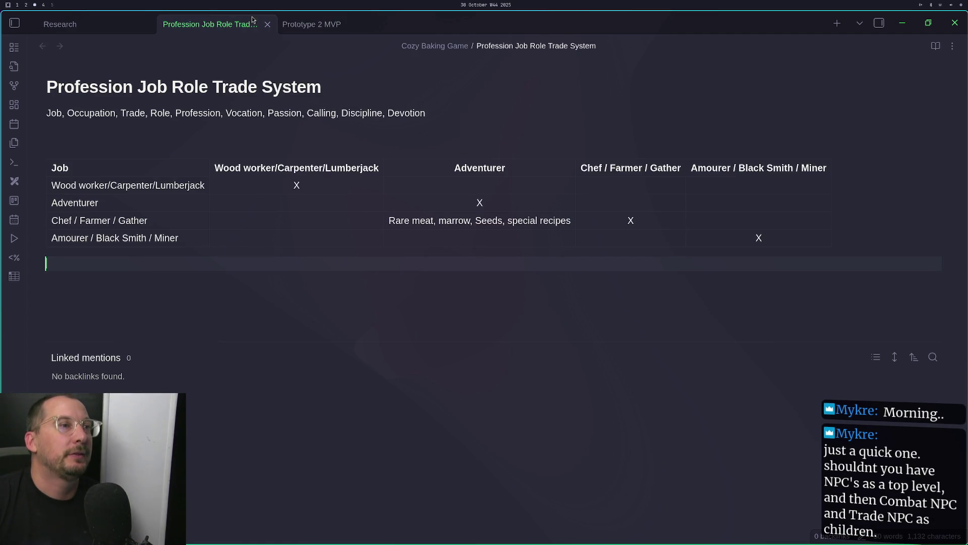
Browse the Game Design, Prototype 2 MVP and Research notes, then open the 2025-10-26 Excalidraw drawing
left_click(92, 28)
left_click(189, 24)
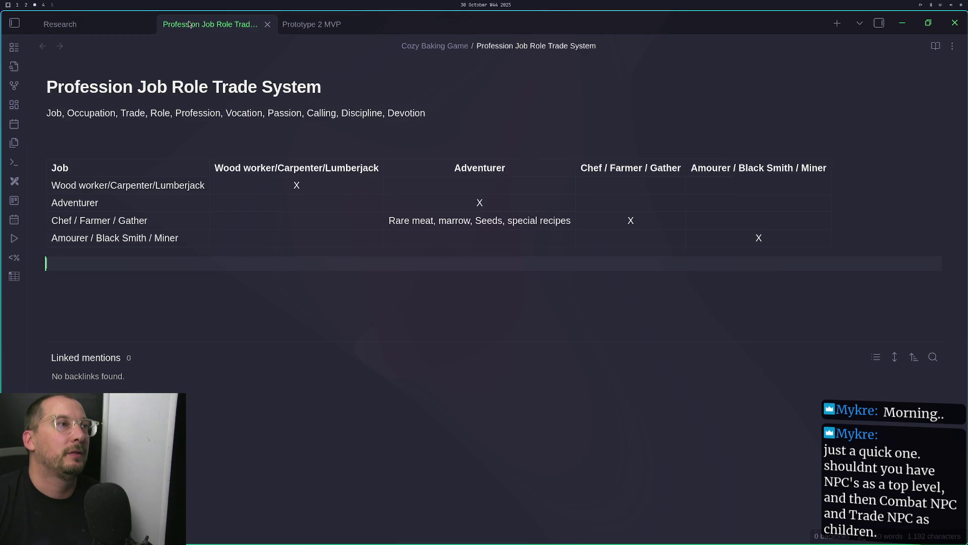
left_click(23, 29)
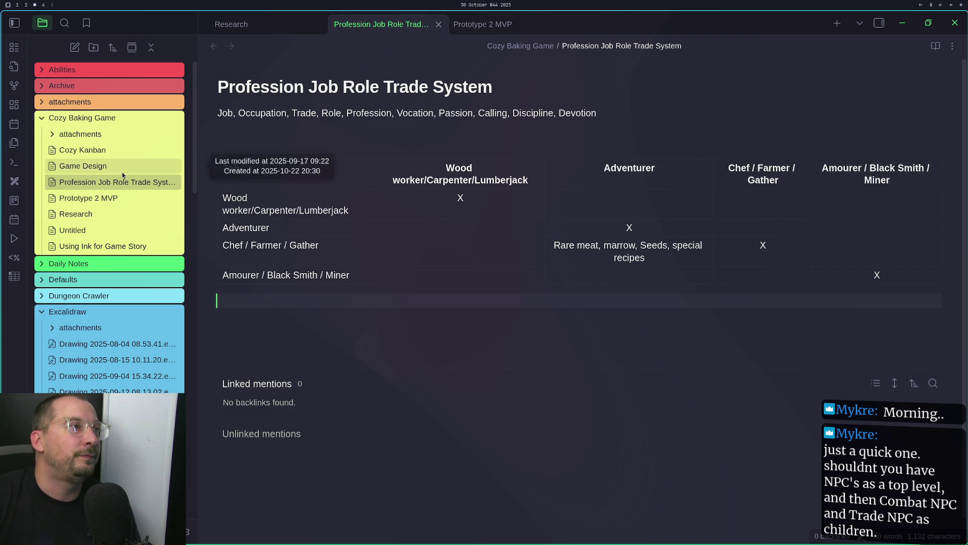
left_click(122, 172)
left_click(123, 182)
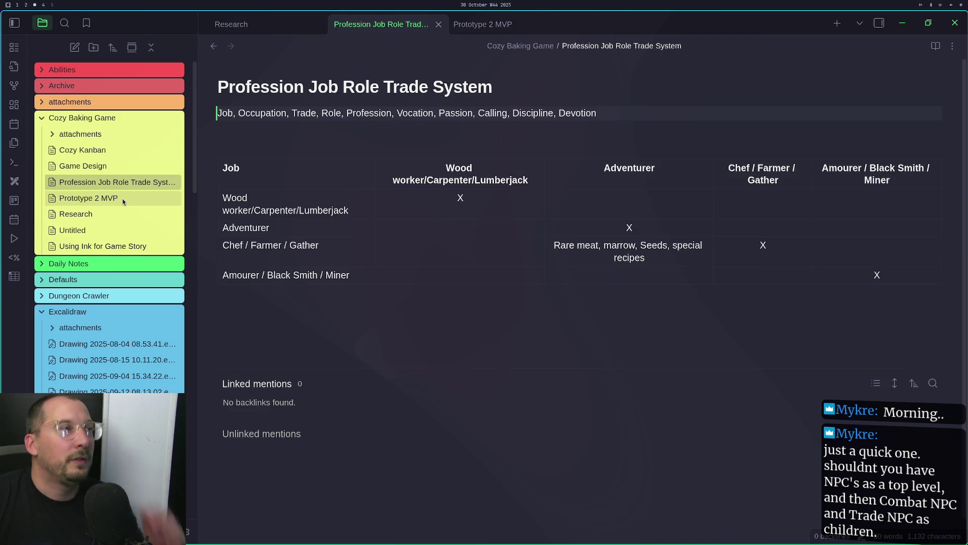
left_click(122, 198)
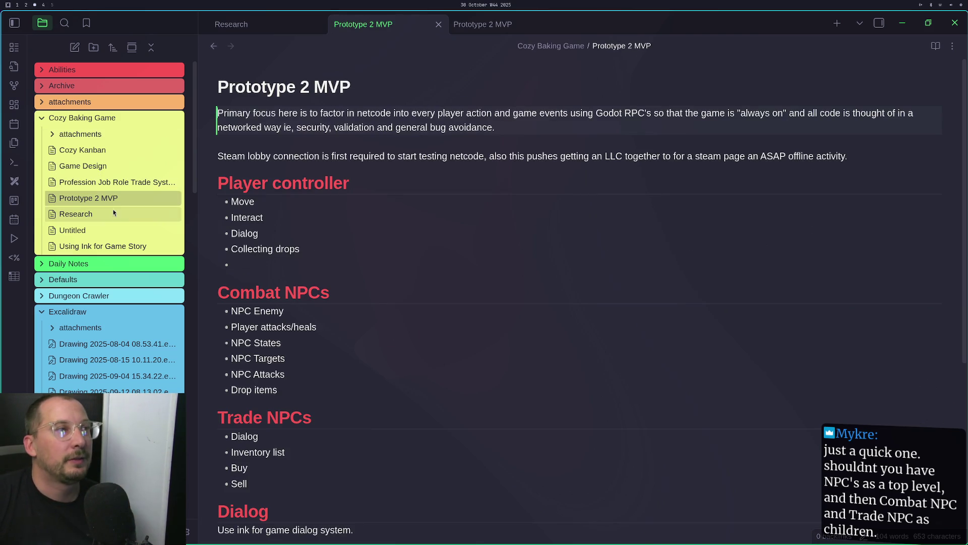
left_click(112, 213)
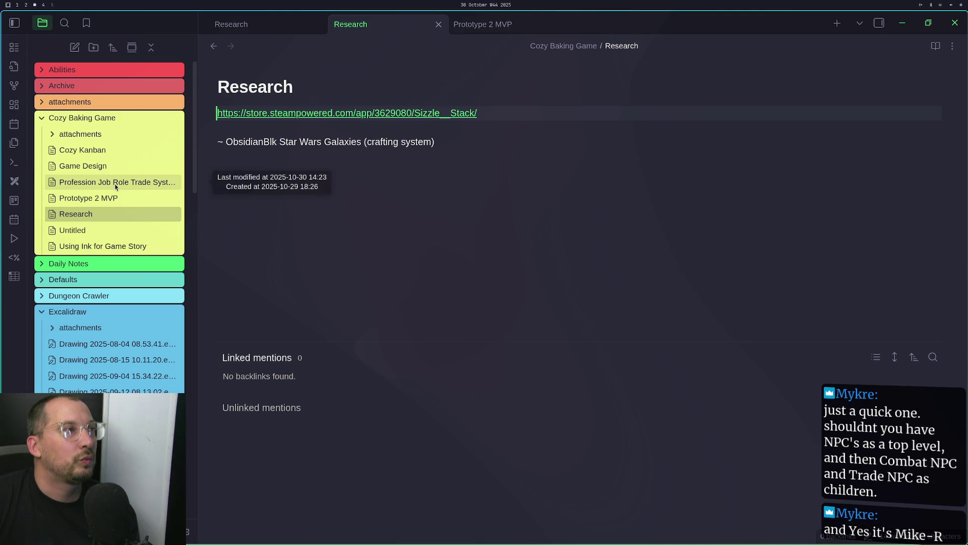
scroll(107, 252, "down", 3)
left_click(107, 365)
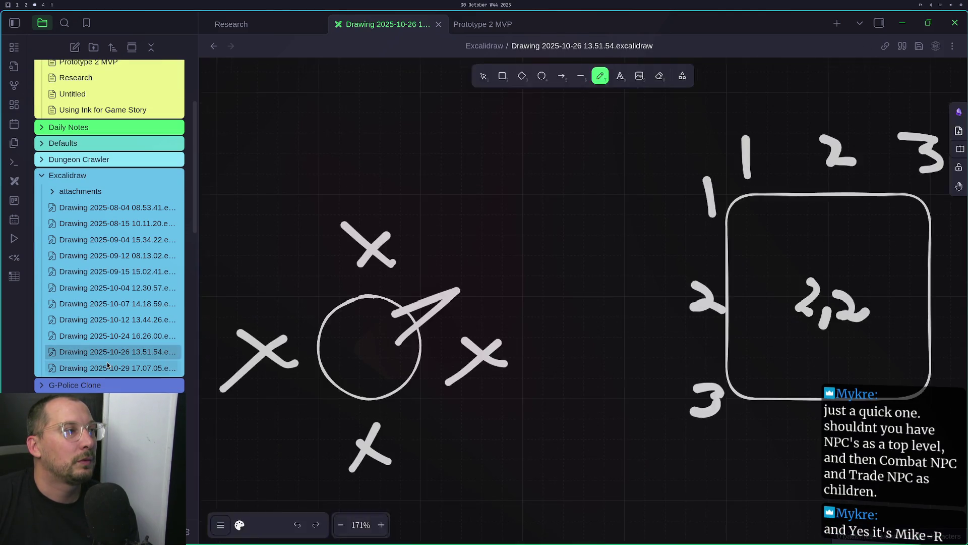
Move Drawing 2025-10-29 17.07.05 into Cozy Baking Game and return to the Prototype 2 MVP note
mouse_move(107, 362)
left_mouse_down()
mouse_move(127, 108)
mouse_move(144, 122)
left_mouse_up()
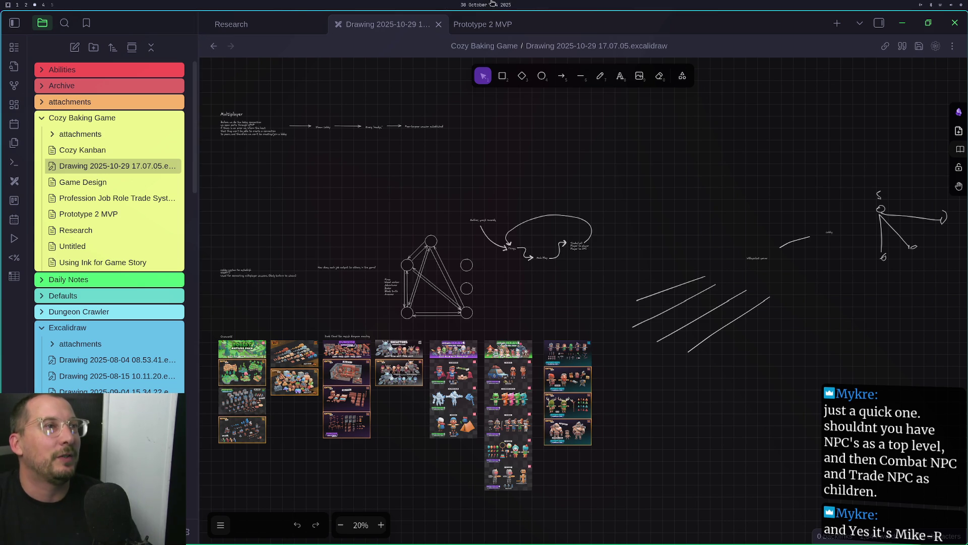
left_click(483, 24)
scroll(325, 238, "down", 5)
scroll(324, 238, "up", 5)
mouse_move(278, 413)
left_mouse_down()
mouse_move(178, 275)
mouse_move(218, 222)
left_mouse_up()
Cut the Combat and Trade NPCs sections, type an NPCs heading, and paste them beneath it
type("#")
key("ctrl+z")
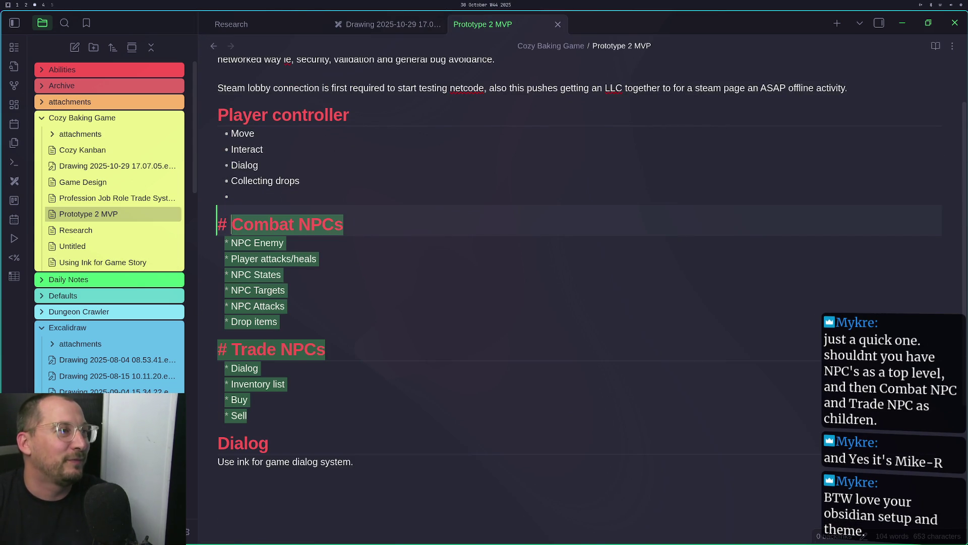
mouse_move(250, 415)
left_mouse_down()
mouse_move(227, 321)
mouse_move(176, 225)
left_mouse_up()
key("ctrl+x")
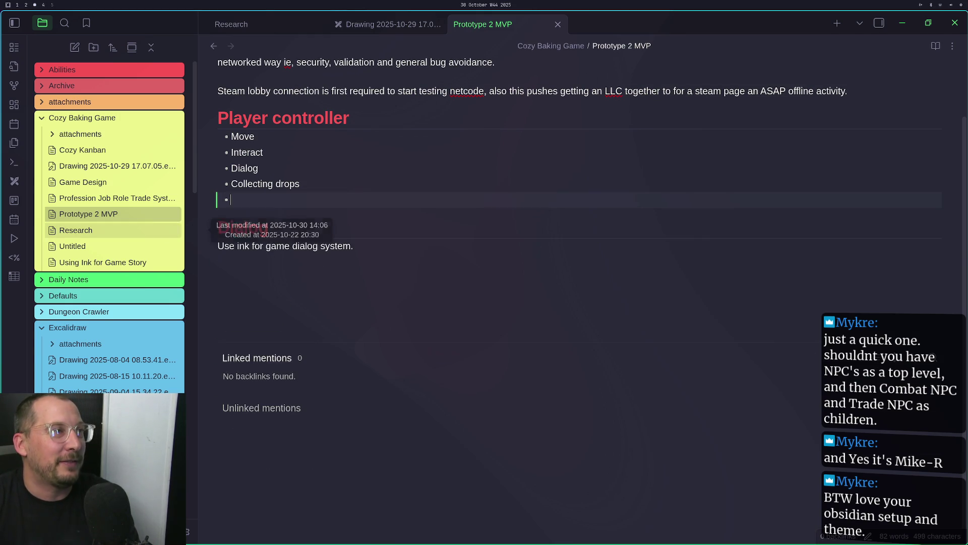
key("BackSpace")
type("$NPC")
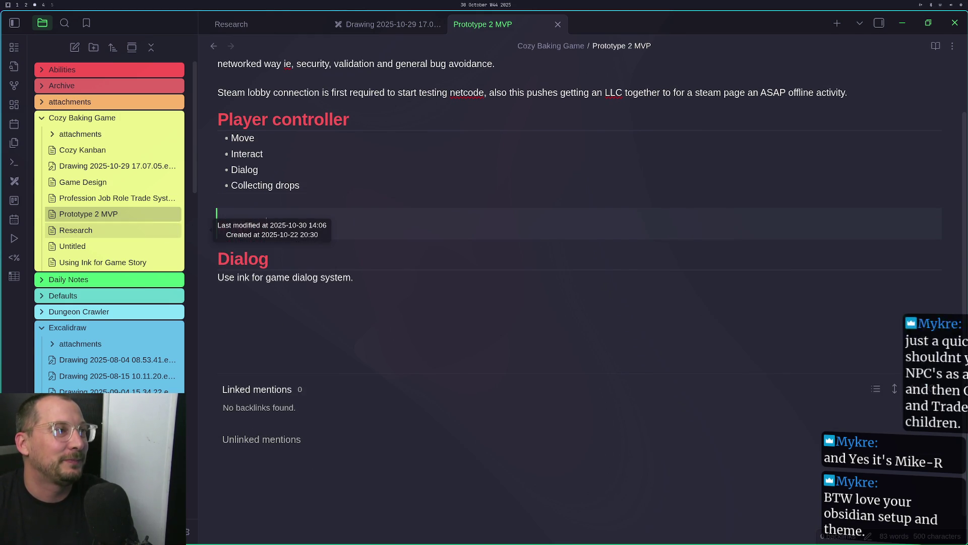
type("C")
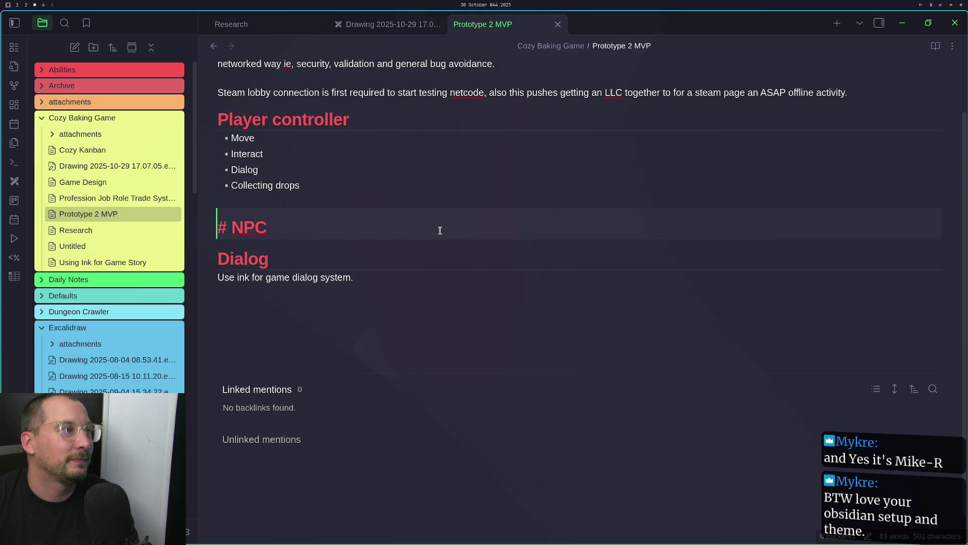
type("s")
key("Return")
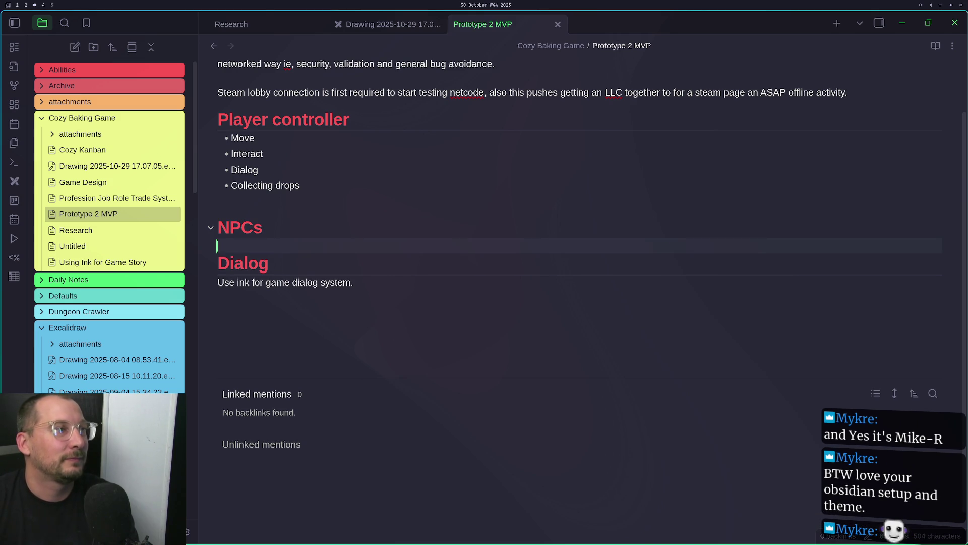
key("ctrl+v")
Remove the stray bullet under Sell and make the Combat NPCs heading second-level
key("Return")
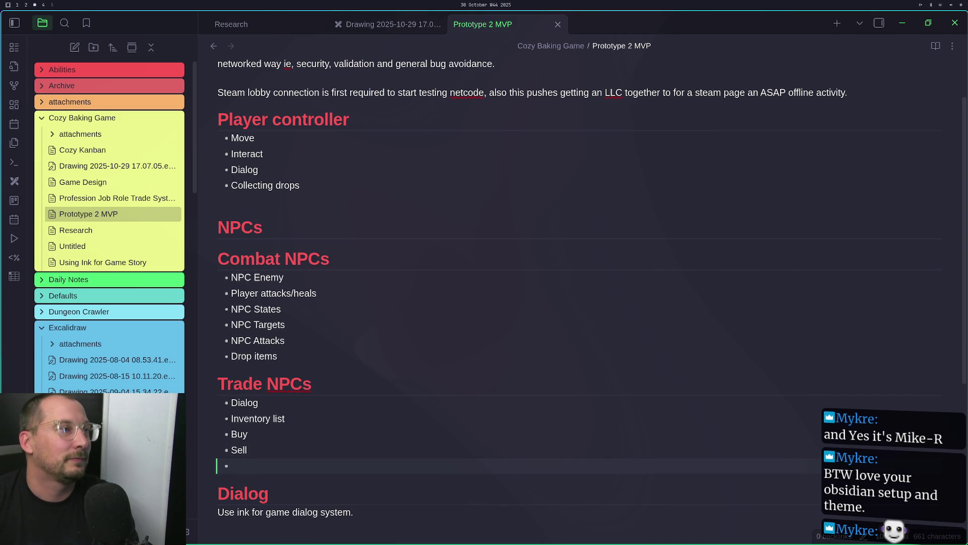
key("BackSpace")
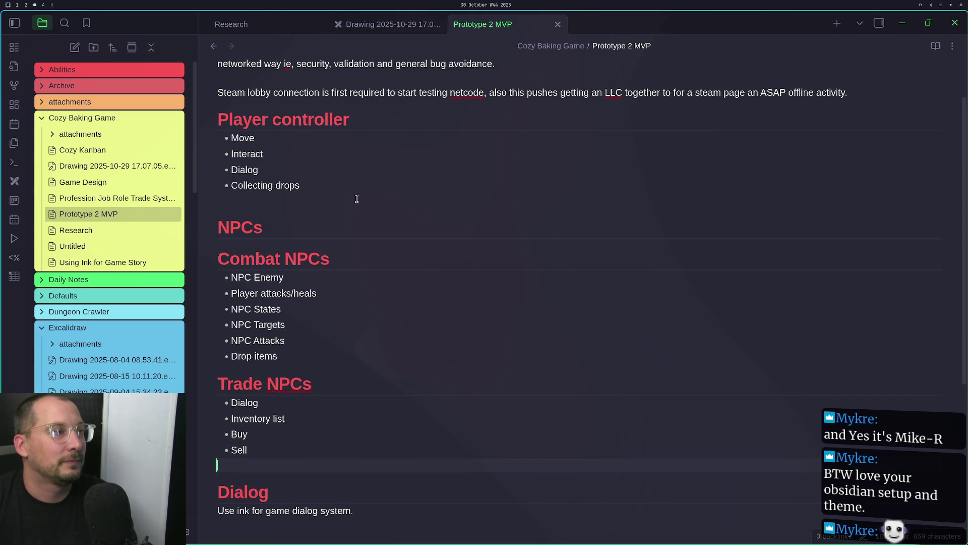
left_click(288, 261)
key("BackSpace")
key("BackSpace")
key("BackSpace")
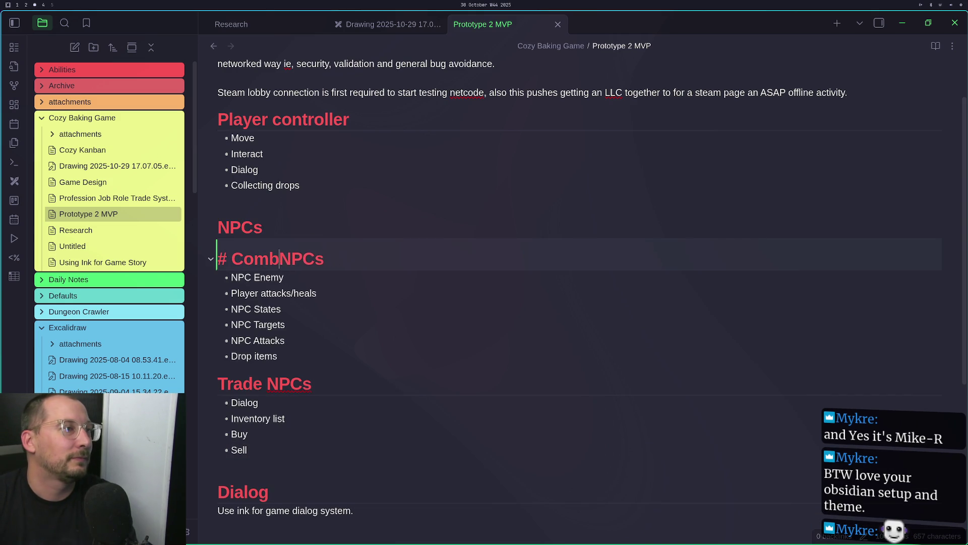
type("#")
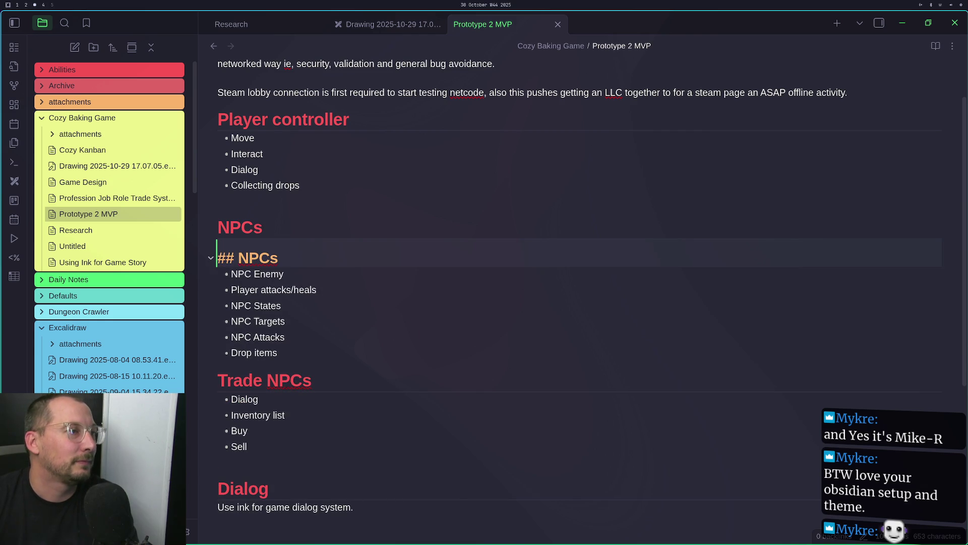
left_click_drag(291, 254, 239, 258)
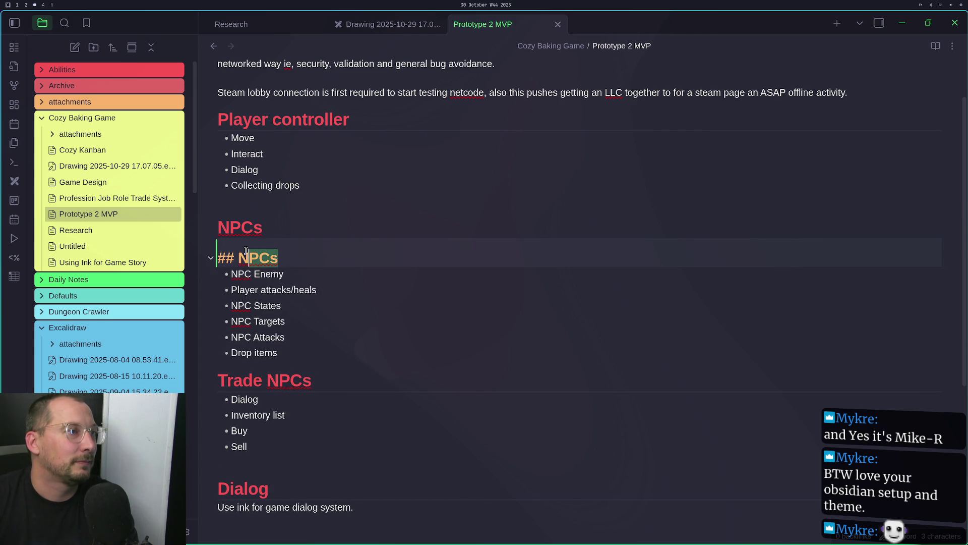
Rename the second-level subheading to 'Enemies'
type("Enemioe")
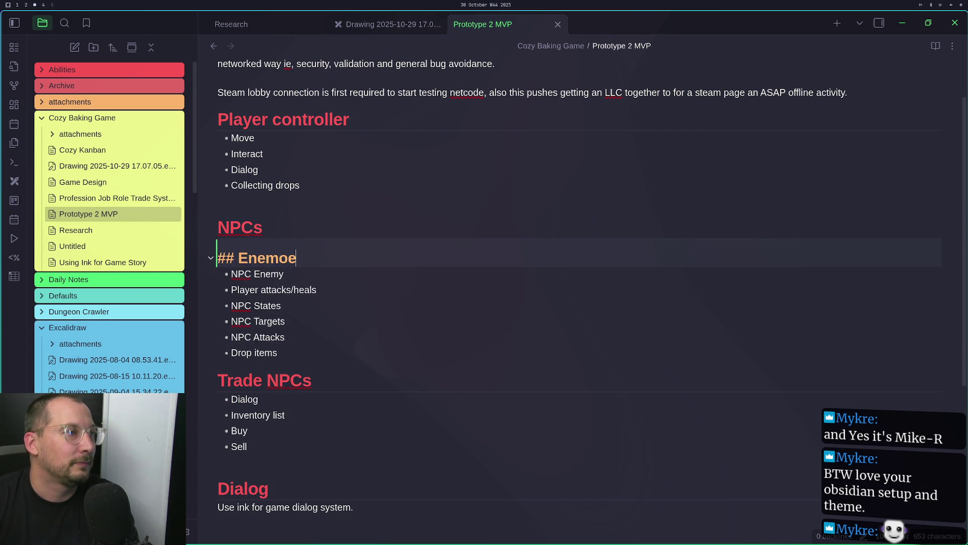
key("BackSpace")
key("BackSpace")
type("ioe")
key("BackSpace")
key("BackSpace")
type("es")
key("Return")
key("BackSpace")
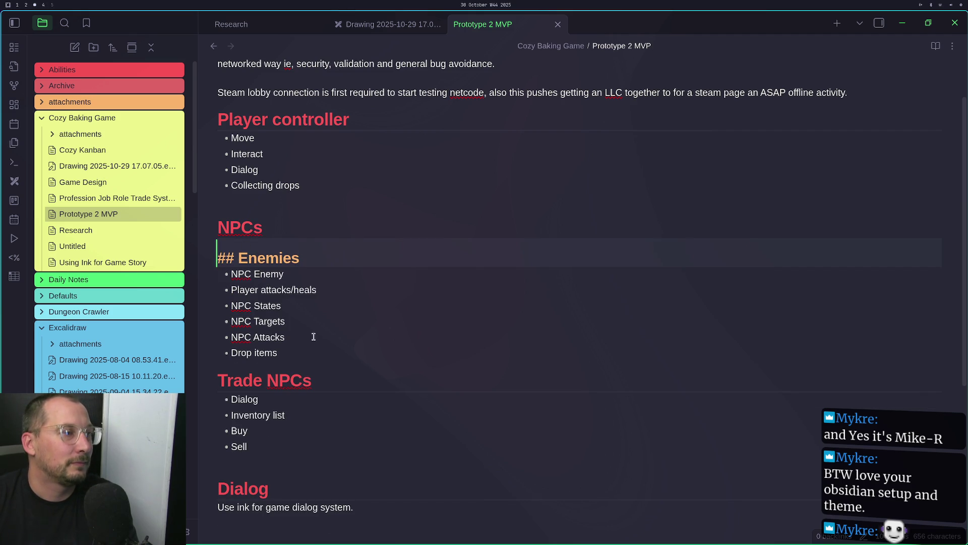
Turn Trade NPCs into a second-level 'Trade' heading, dropping NPCs and the trial '/Townsfolk'
left_click(228, 378)
type("#")
double_click(294, 376)
key("BackSpace")
key("BackSpace")
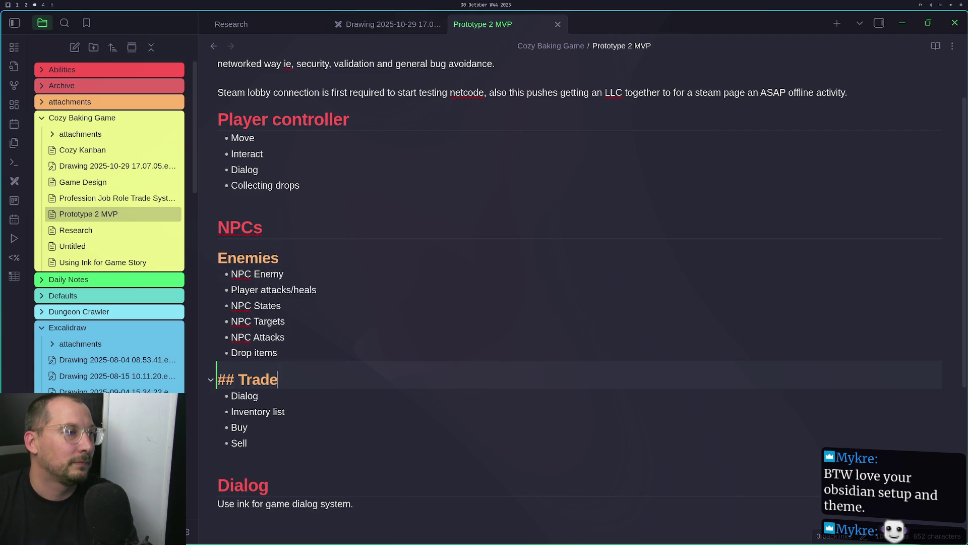
type("/Townsfolk")
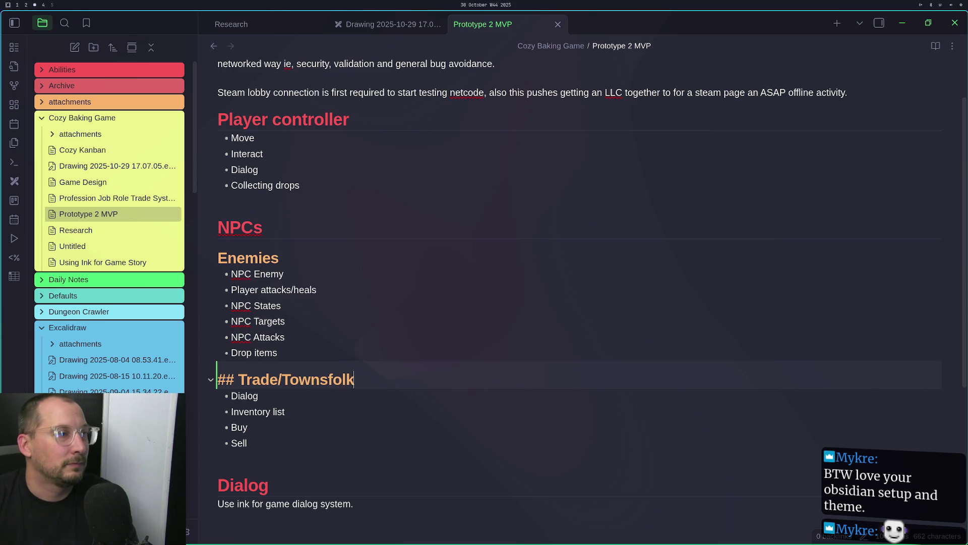
left_click_drag(282, 379, 320, 379)
double_click(342, 378)
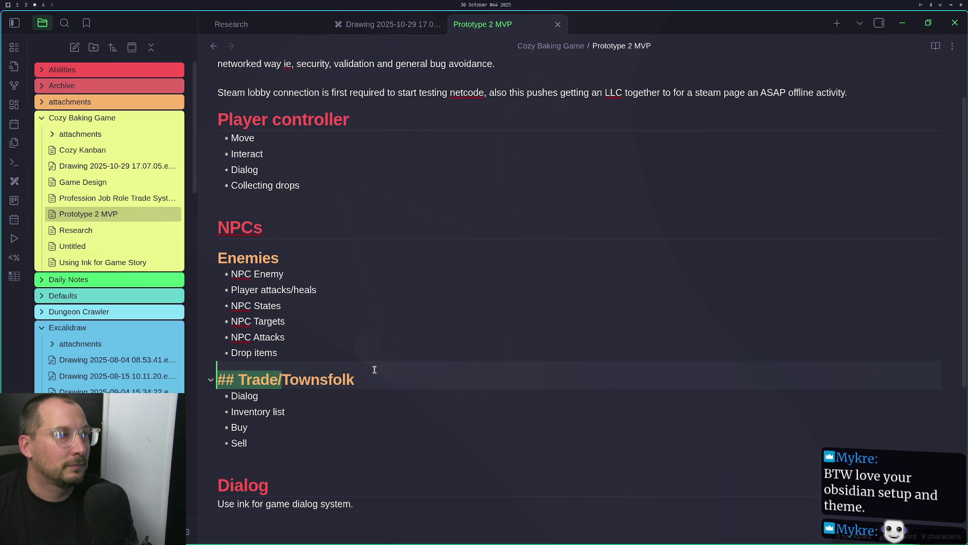
key("BackSpace")
key("BackSpace")
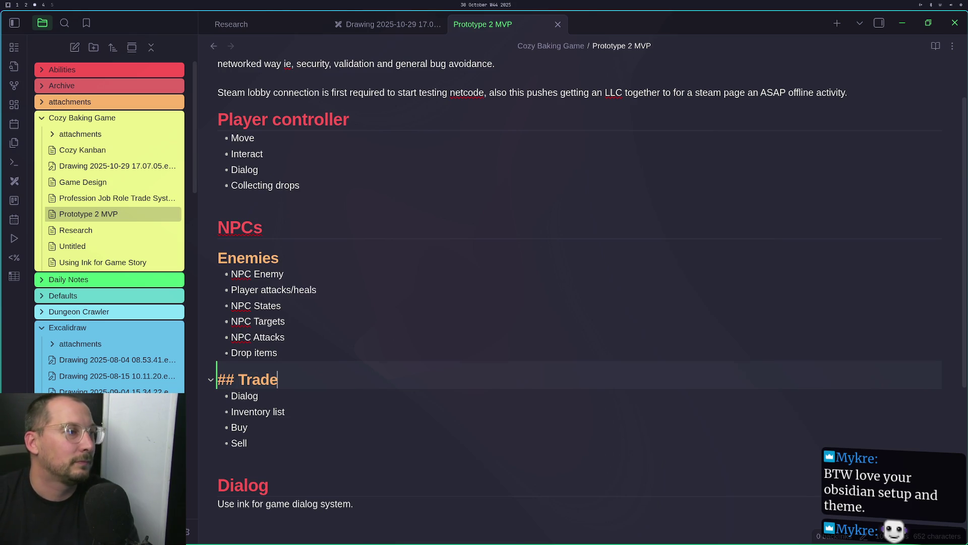
key("Down")
key("Down")
key("Down")
Add a '## Quest Givers' subheading below the Trade list
key("Return")
type("#")
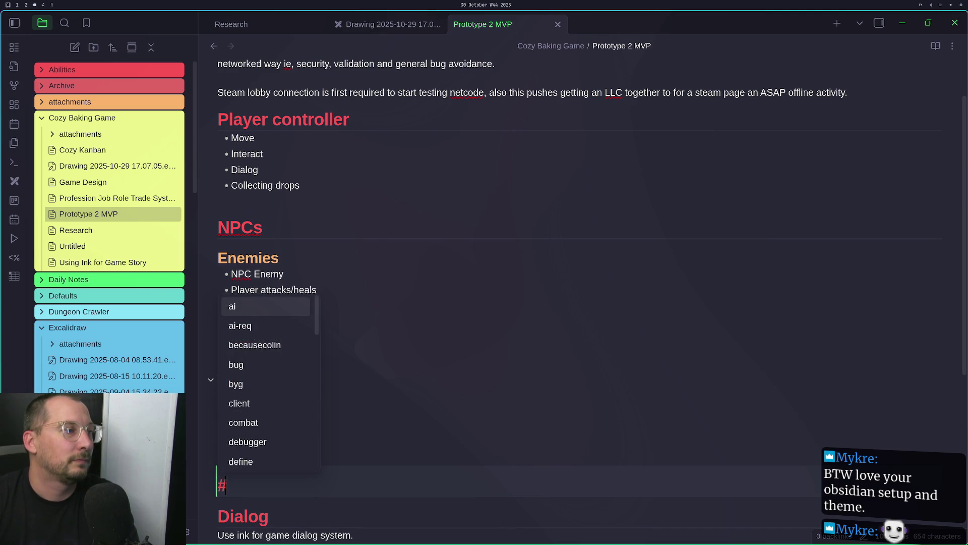
type("# Tuest ")
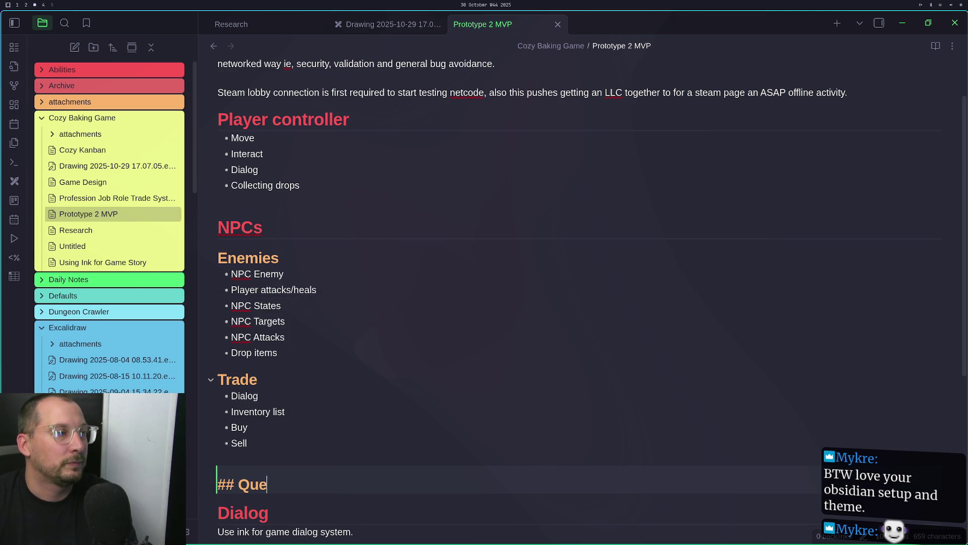
type("g")
key("BackSpace")
type("GIvers")
key("BackSpace")
key("BackSpace")
key("BackSpace")
type("ivers")
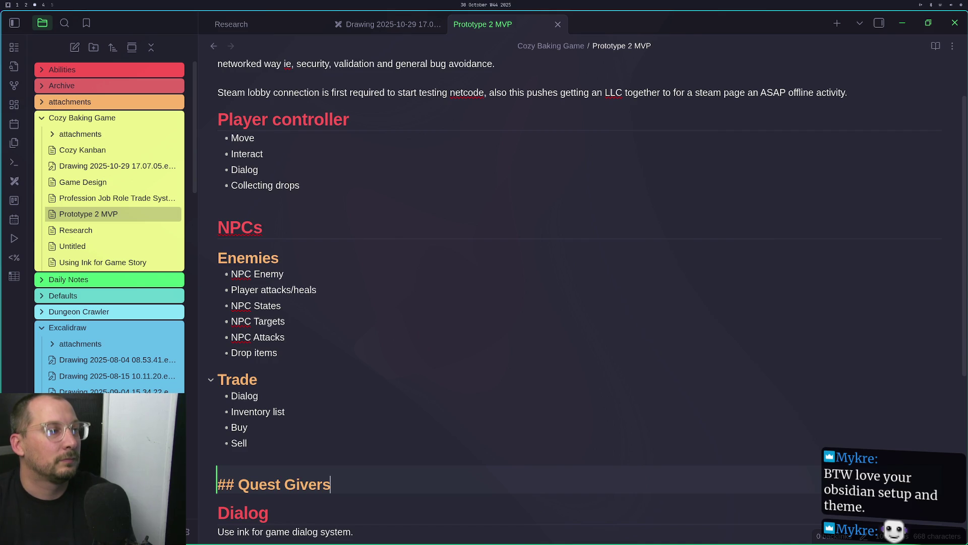
key("Return")
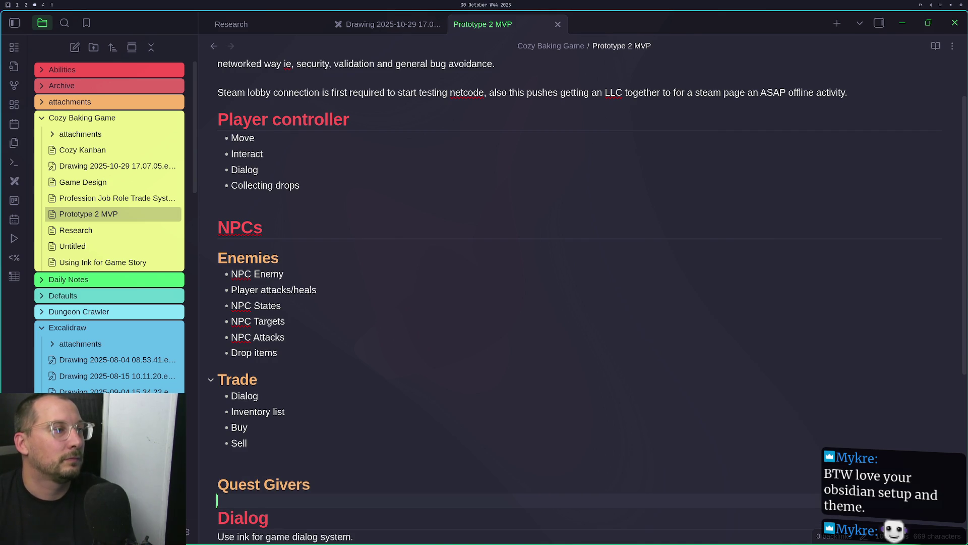
Add 'Dialog' and 'Quests' bullets under Quest Givers
type("* *")
type("Dialog")
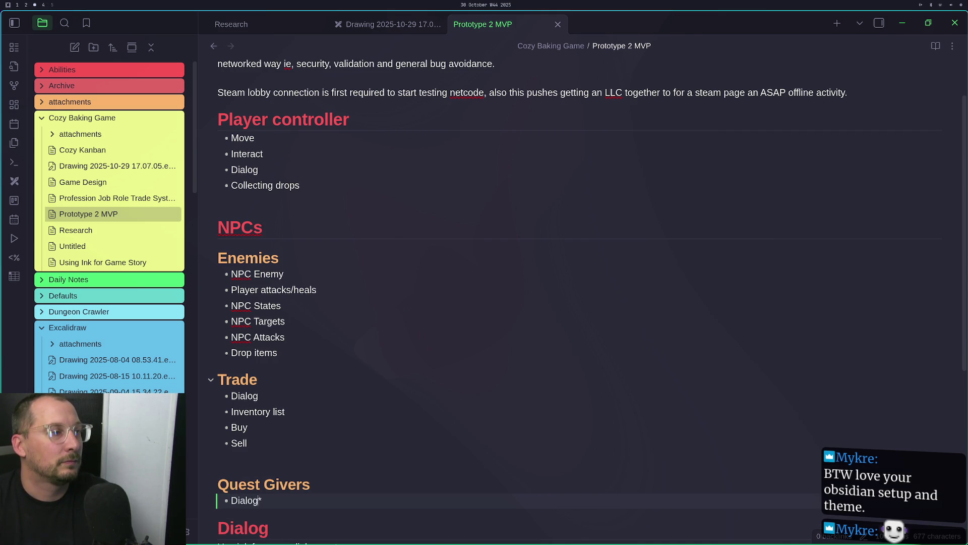
key("BackSpace")
key("Delete")
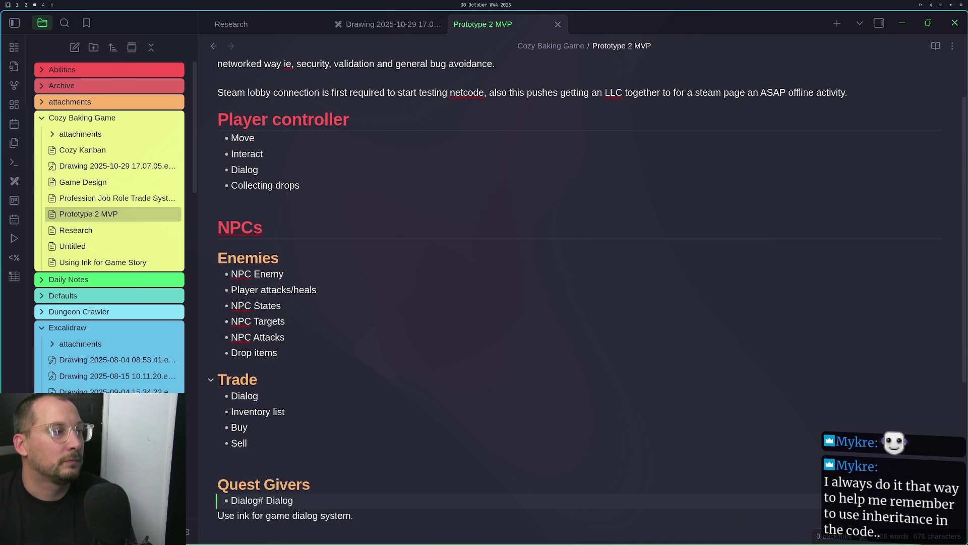
key("Return")
key("Return")
type("Quests")
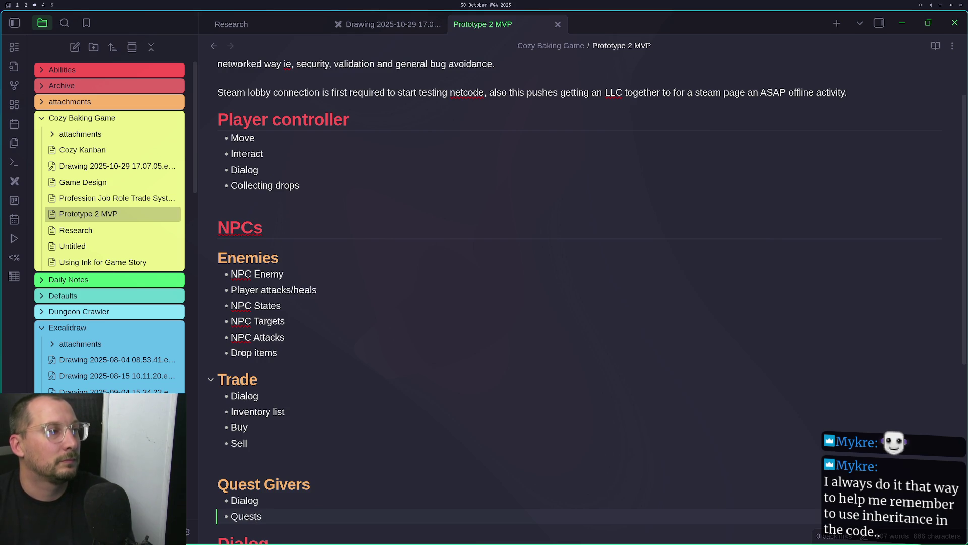
scroll(363, 373, "down", 3)
left_click(246, 323)
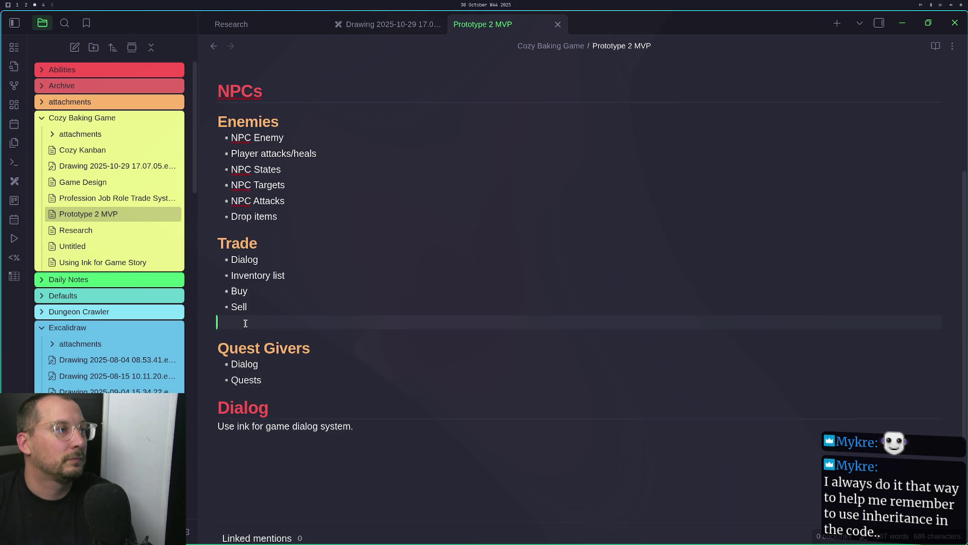
Delete the empty line under the Sell item and the one under Collecting drops
key("BackSpace")
scroll(427, 428, "down", 3)
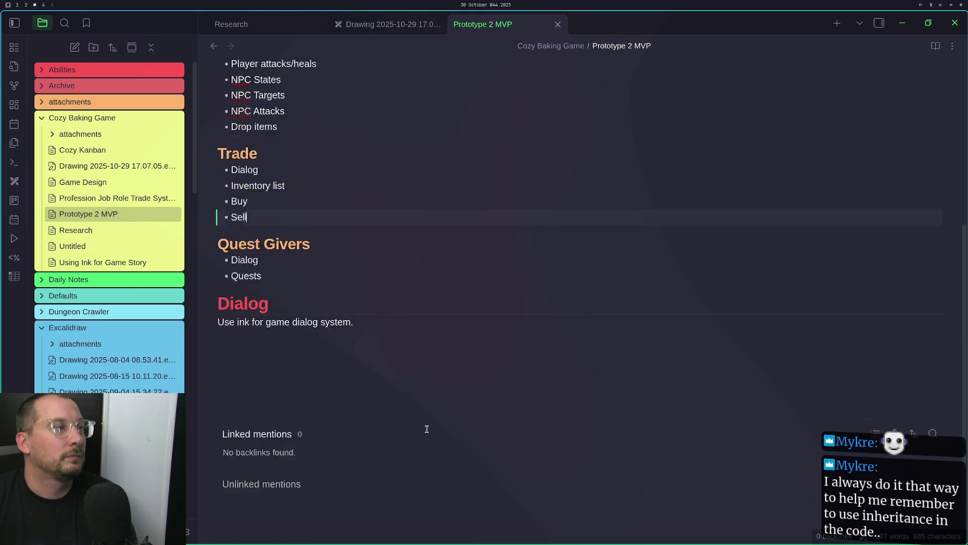
scroll(427, 429, "up", 7)
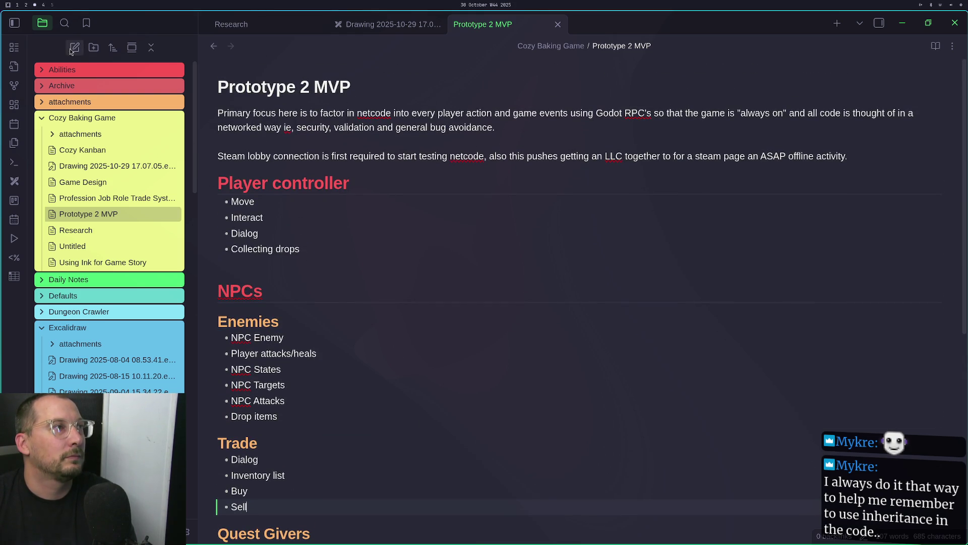
left_click(15, 24)
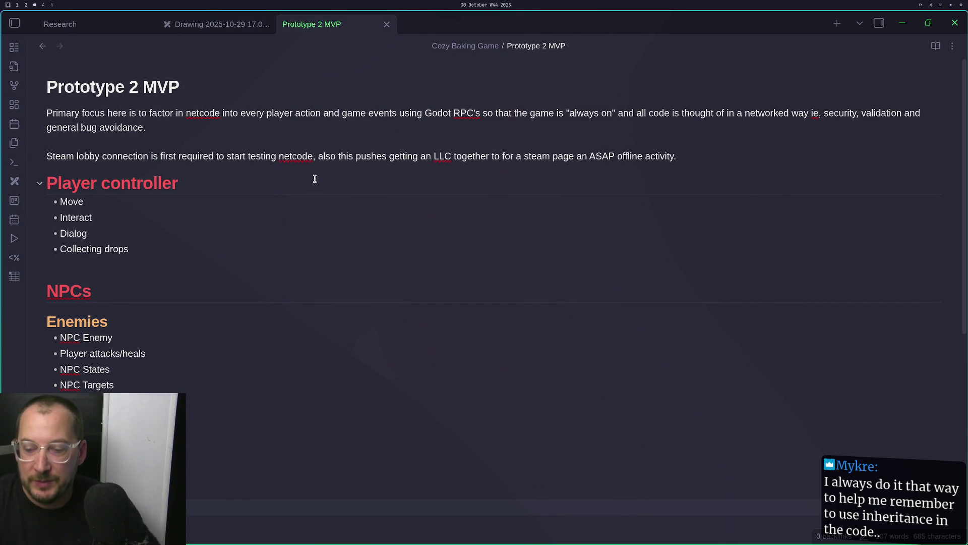
left_click(101, 250)
left_click(102, 262)
key("BackSpace")
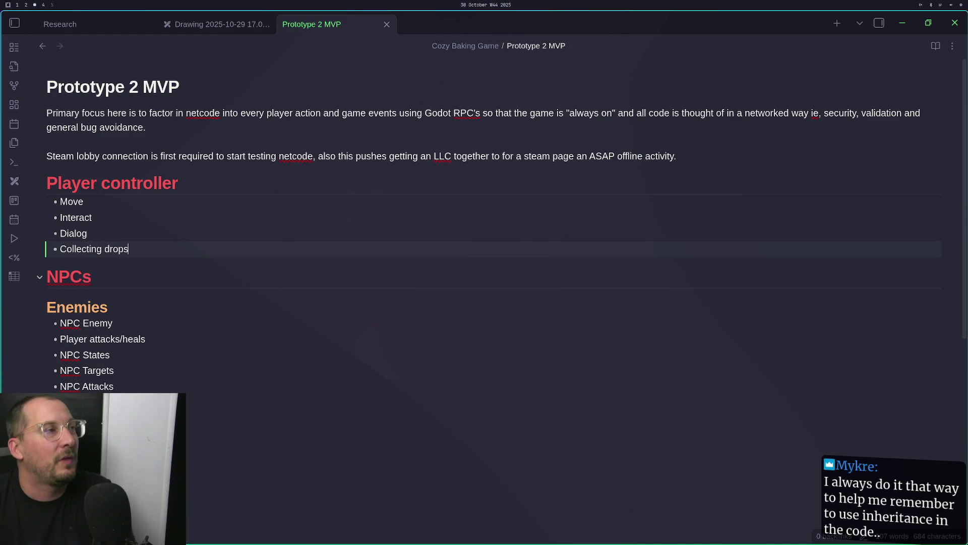
left_click(14, 23)
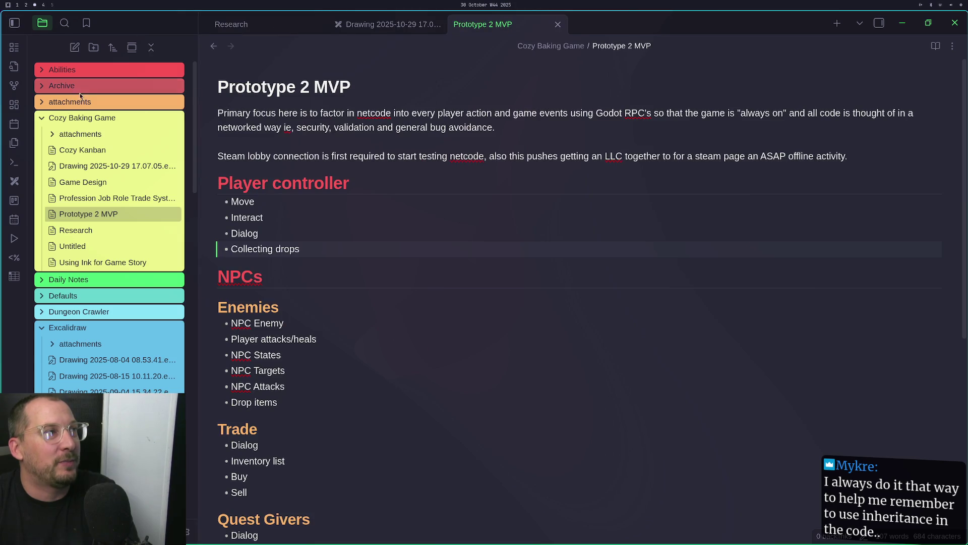
Collapse the Cozy Baking Game, Excalidraw and Research folders, then open Settings
left_click(75, 118)
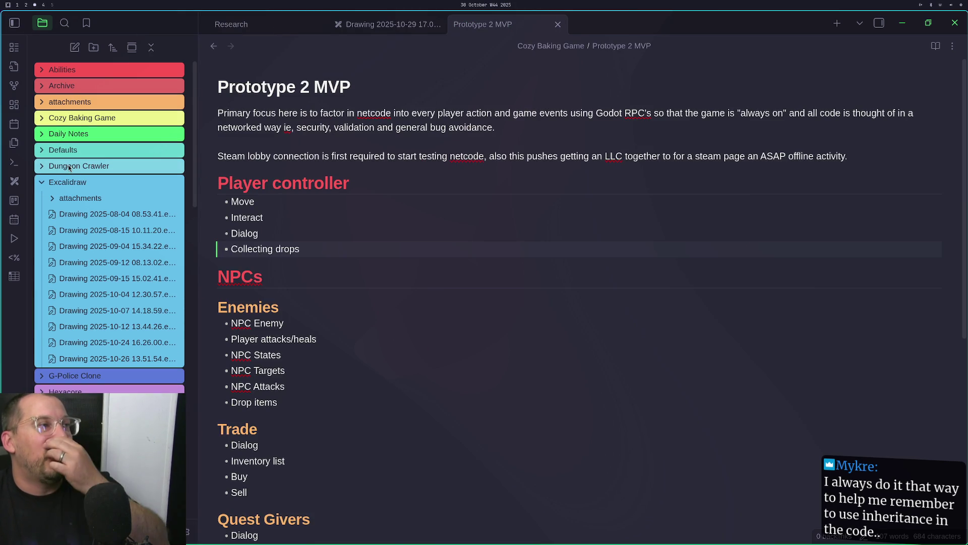
left_click(71, 182)
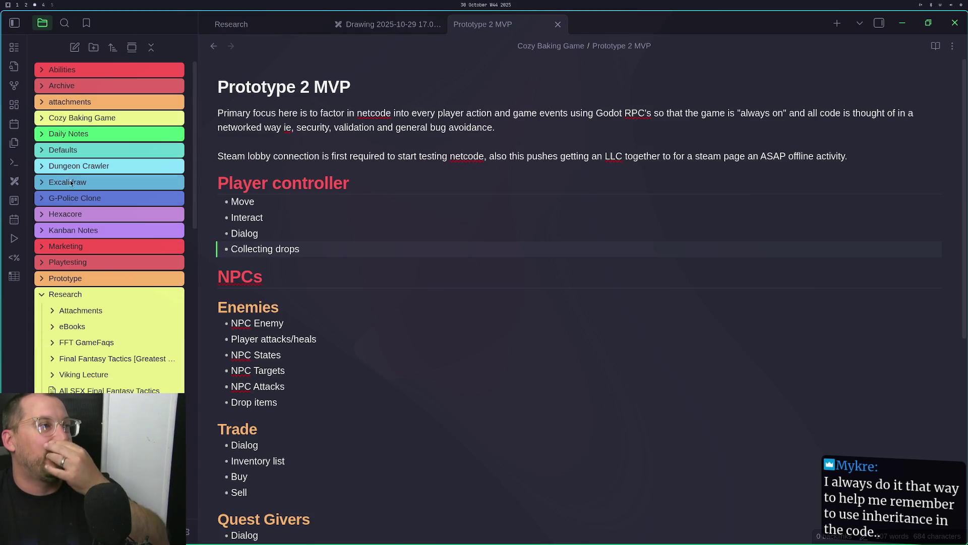
left_click(95, 291)
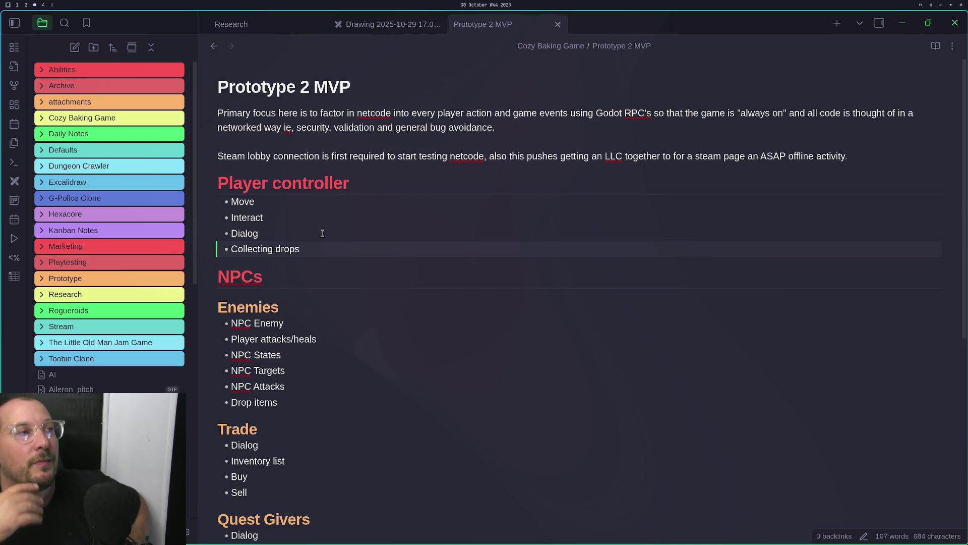
left_click(14, 23)
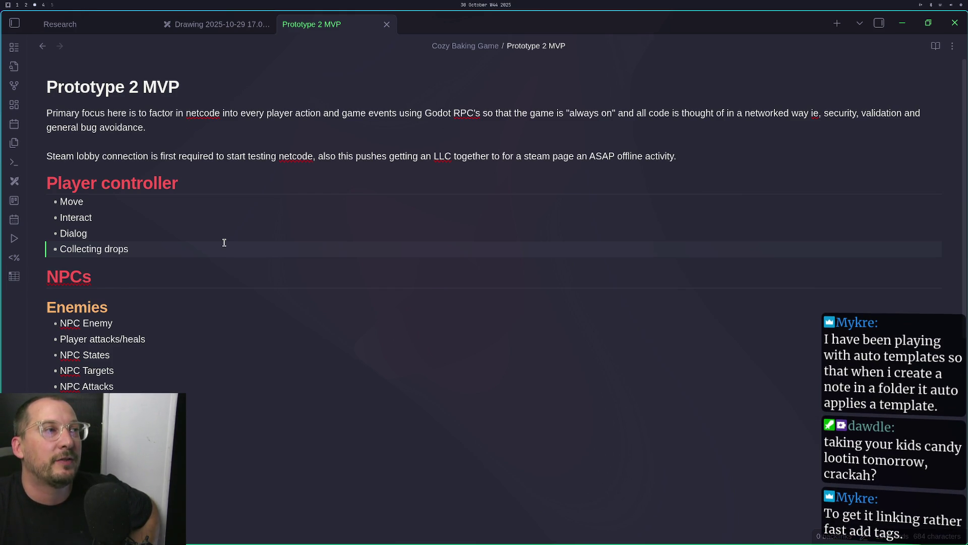
left_click(14, 22)
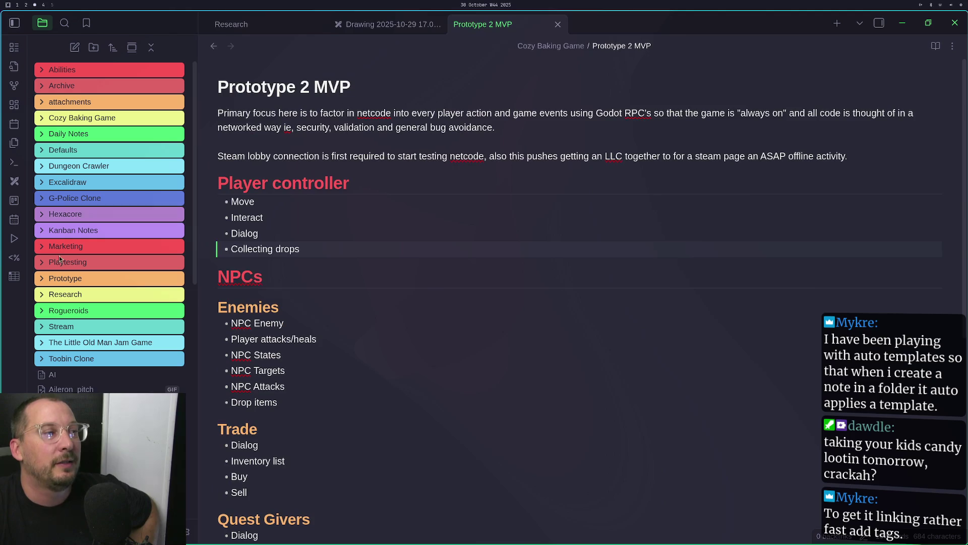
left_click(188, 531)
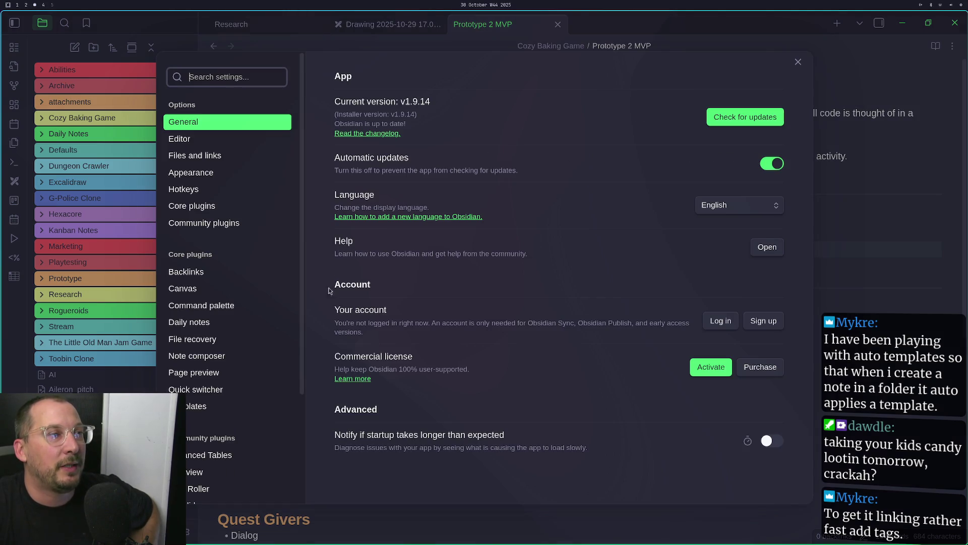
Review the community plugins, including the Dataview plugin page, then close the plugin browser and Settings
left_click(198, 220)
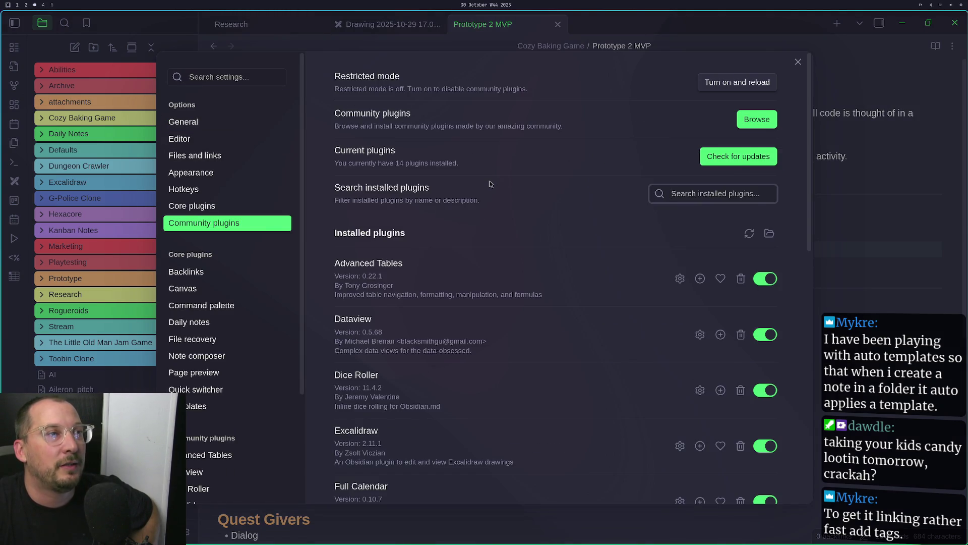
scroll(489, 182, "down", 3)
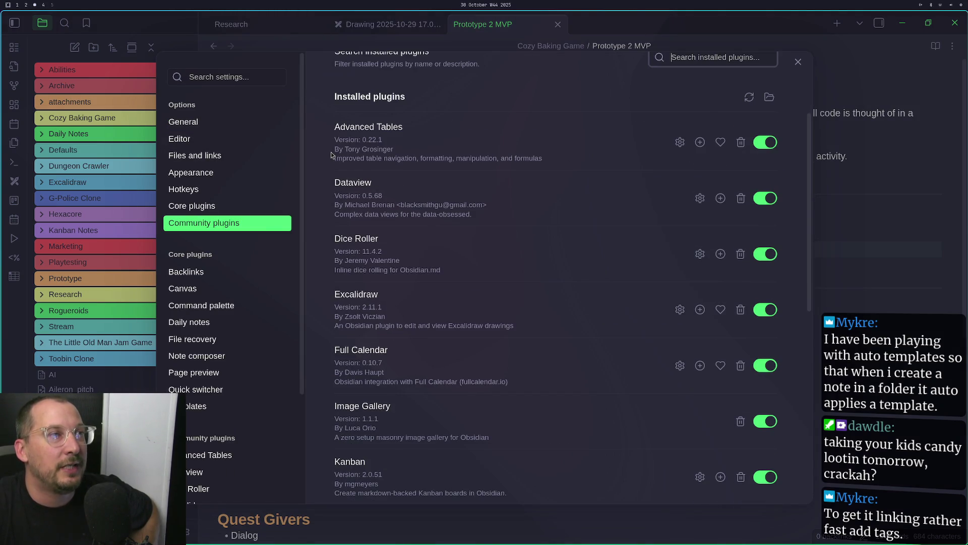
left_click(348, 184)
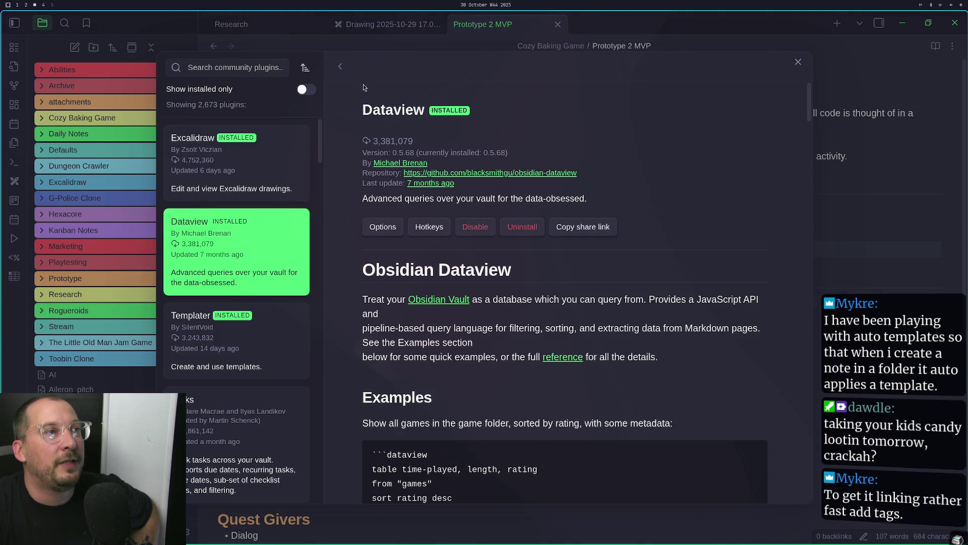
left_click(341, 68)
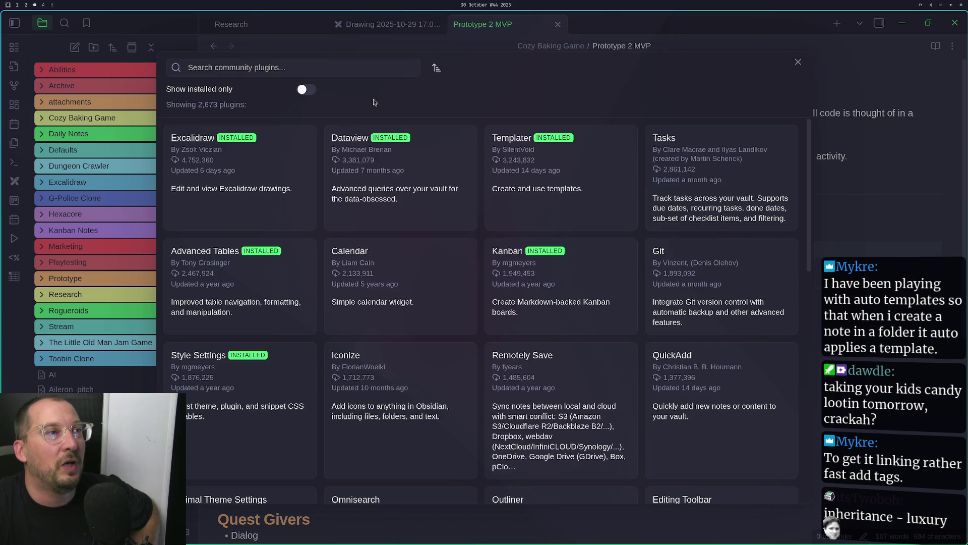
left_click(798, 62)
scroll(516, 188, "down", 10)
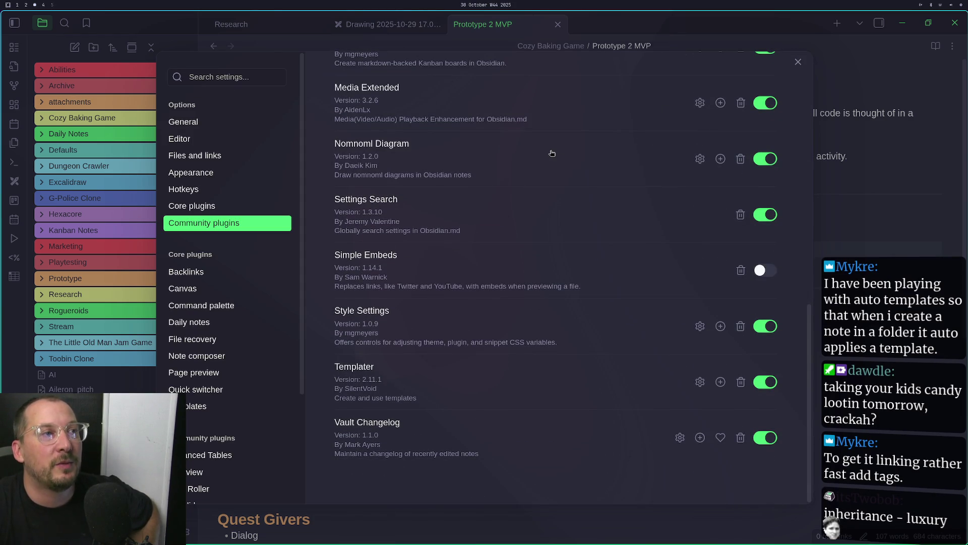
scroll(551, 154, "up", 10)
left_click(798, 61)
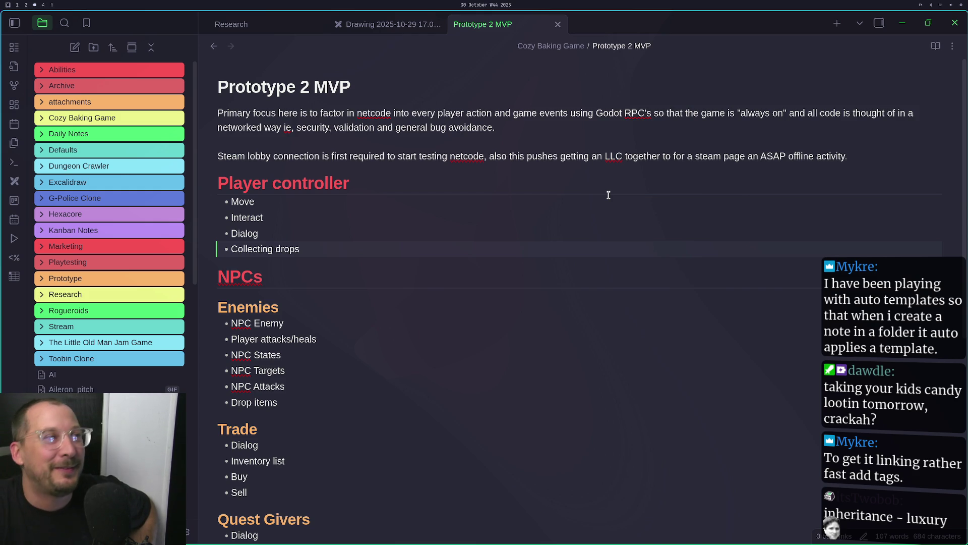
Collapse the file sidebar and put the caret on the note's Enemies heading
left_click(14, 23)
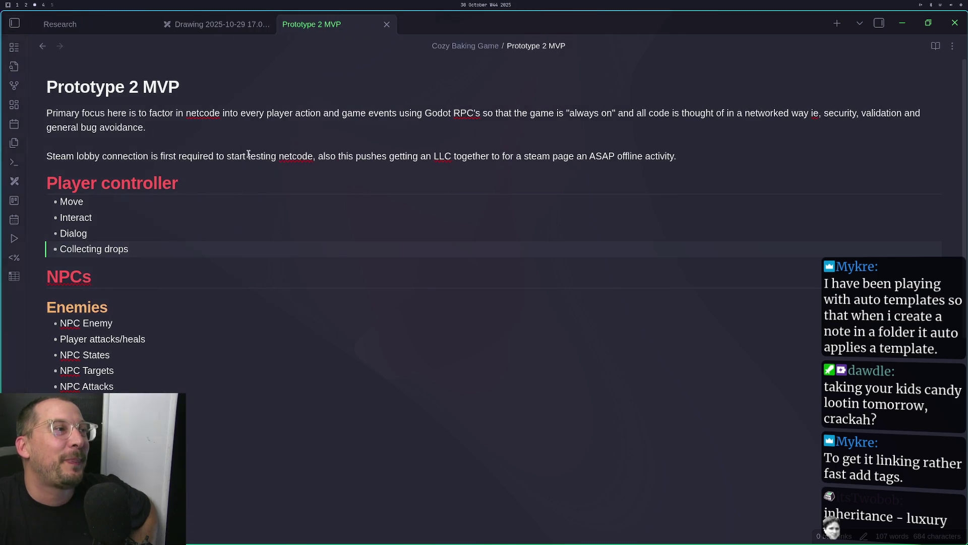
scroll(203, 253, "down", 7)
scroll(201, 255, "up", 5)
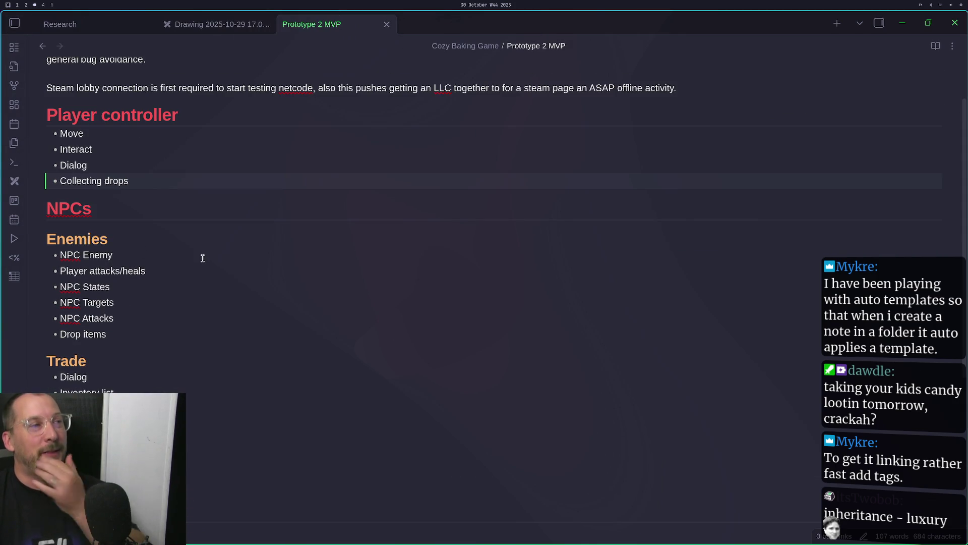
left_click(104, 225)
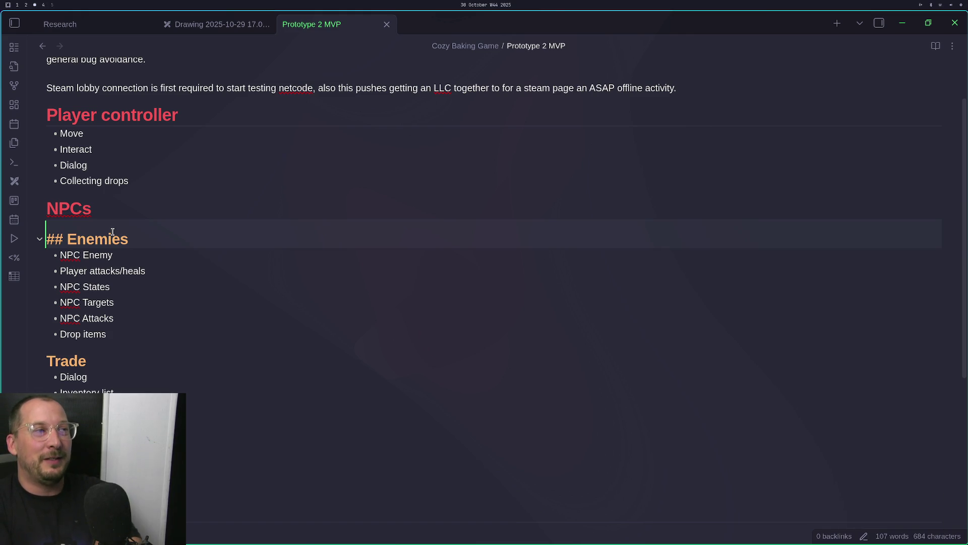
key("Down")
key("Down")
key("Down")
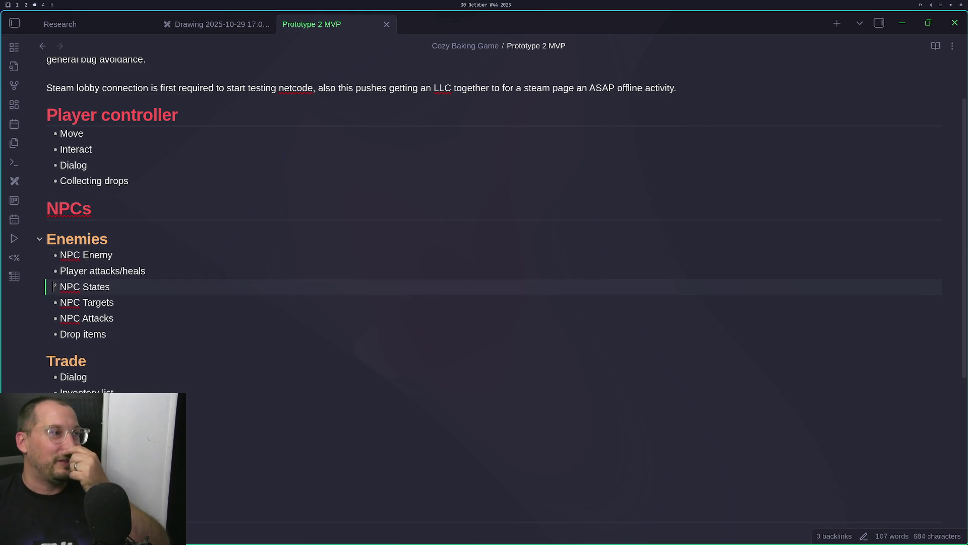
key("Down")
key("Down")
key("Down")
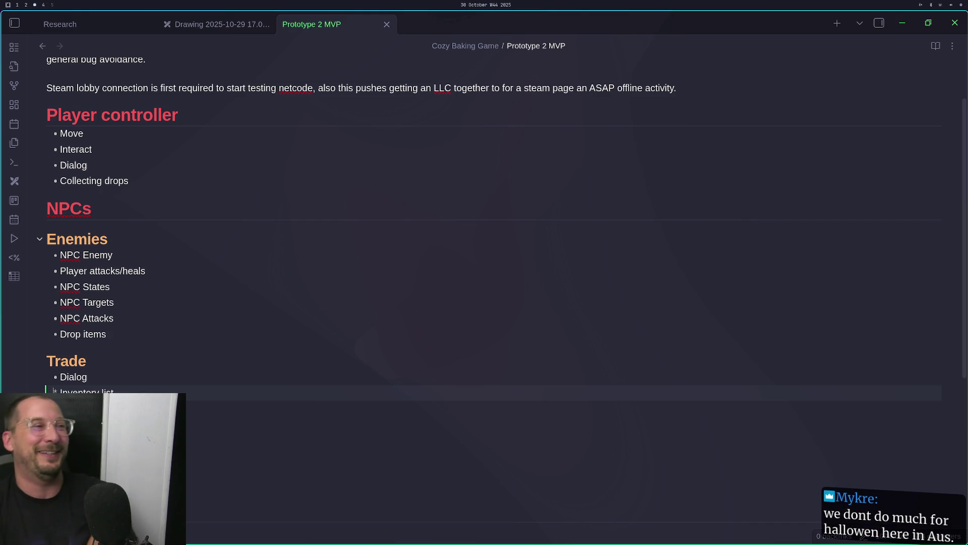
left_click(66, 360)
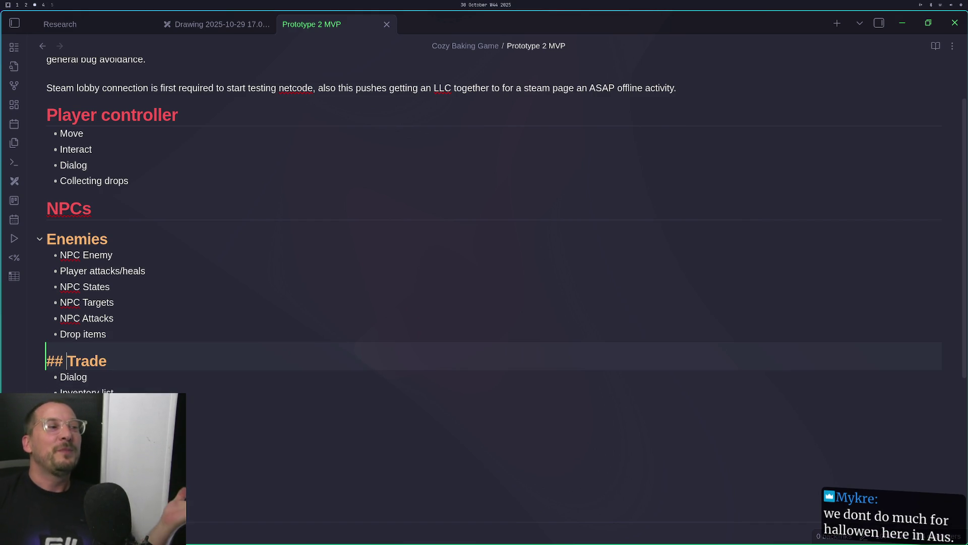
left_click(54, 391)
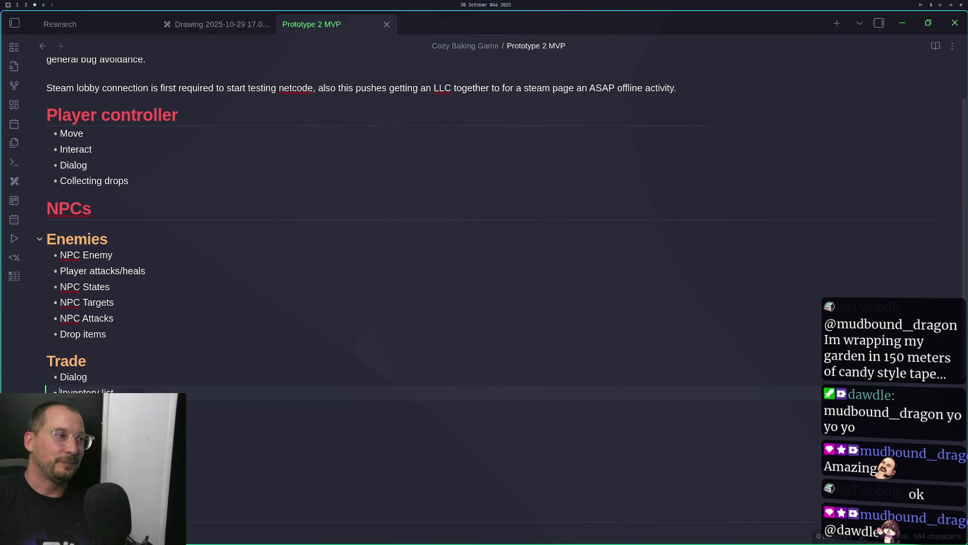
Place the caret on the Dialog item under the Trade heading
left_click(60, 377)
key("Up")
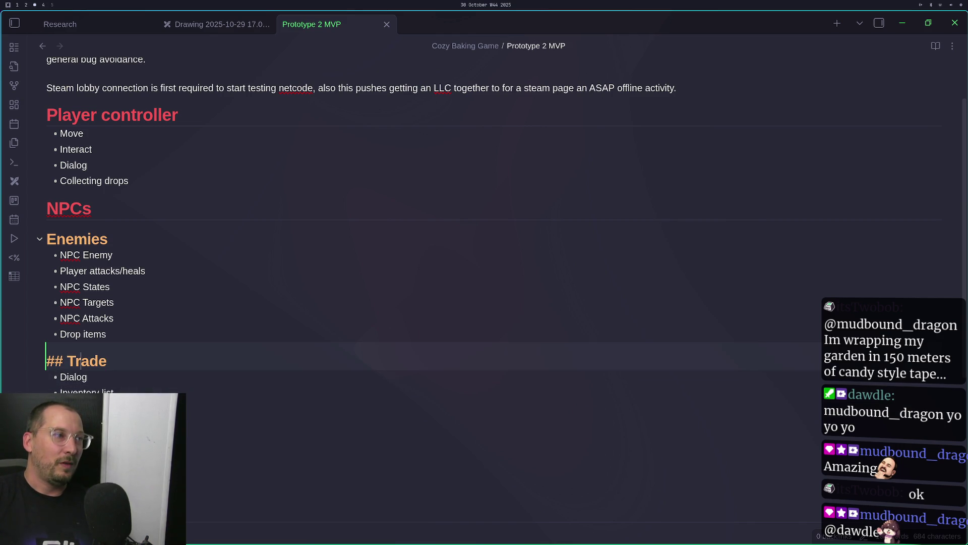
left_click(60, 377)
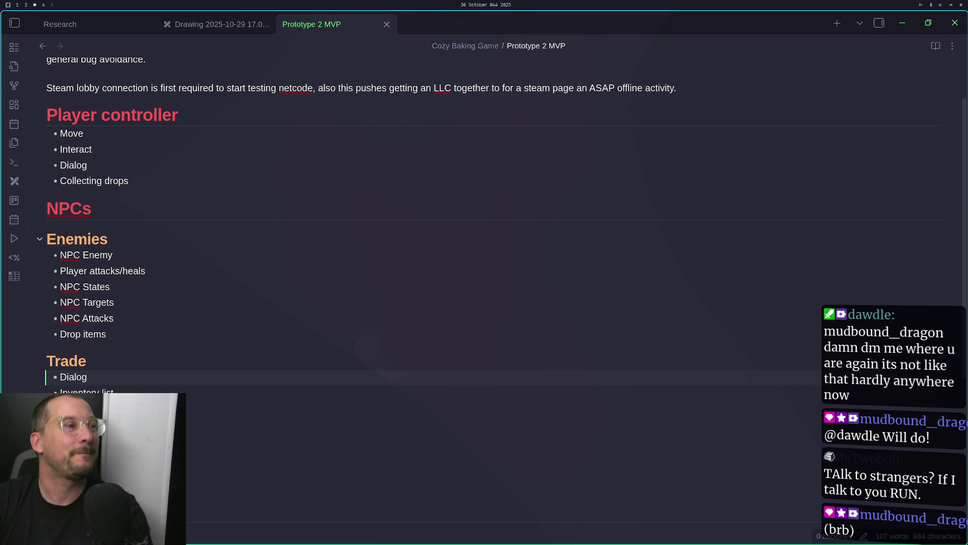
Delete the empty line after 'Use ink for game dialog system.' at the note's end
scroll(119, 237, "up", 2)
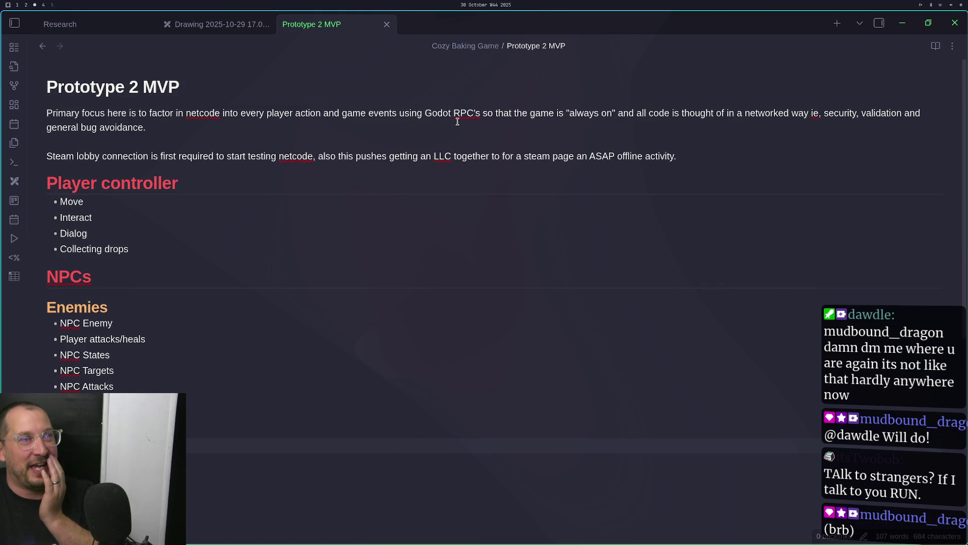
scroll(371, 275, "down", 10)
left_click(175, 283)
key("BackSpace")
key("BackSpace")
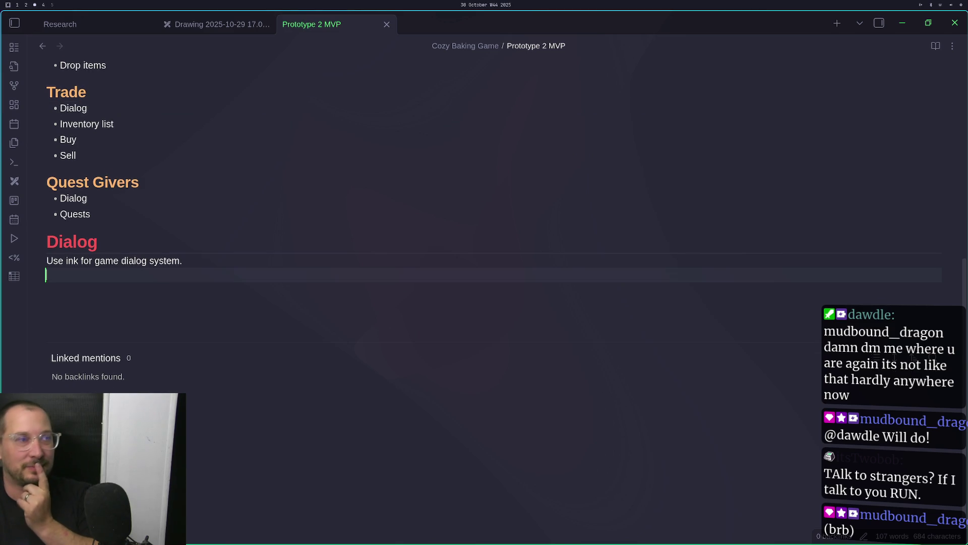
scroll(322, 343, "up", 10)
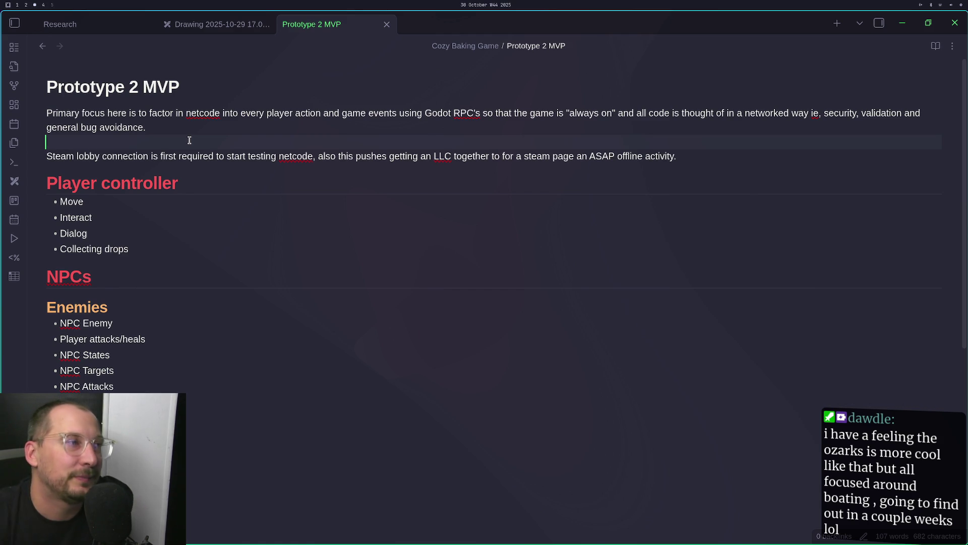
Dock the Excalidraw drawing beside the MVP note, delete a box-selected group, and zoom to the Multiplayer notes
left_click_drag(204, 17, 212, 66)
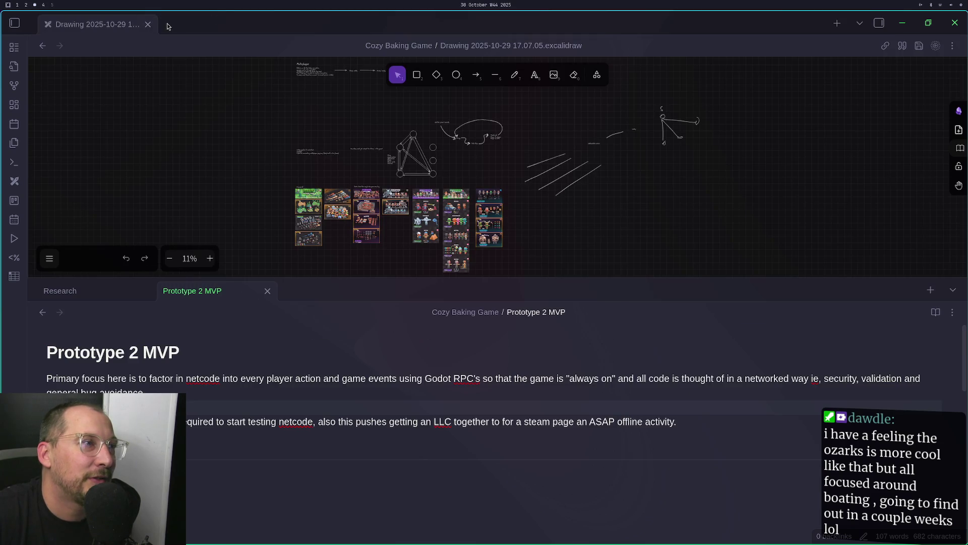
mouse_move(121, 17)
left_mouse_down()
mouse_move(116, 27)
mouse_move(357, 80)
mouse_move(720, 379)
mouse_move(767, 402)
left_mouse_up()
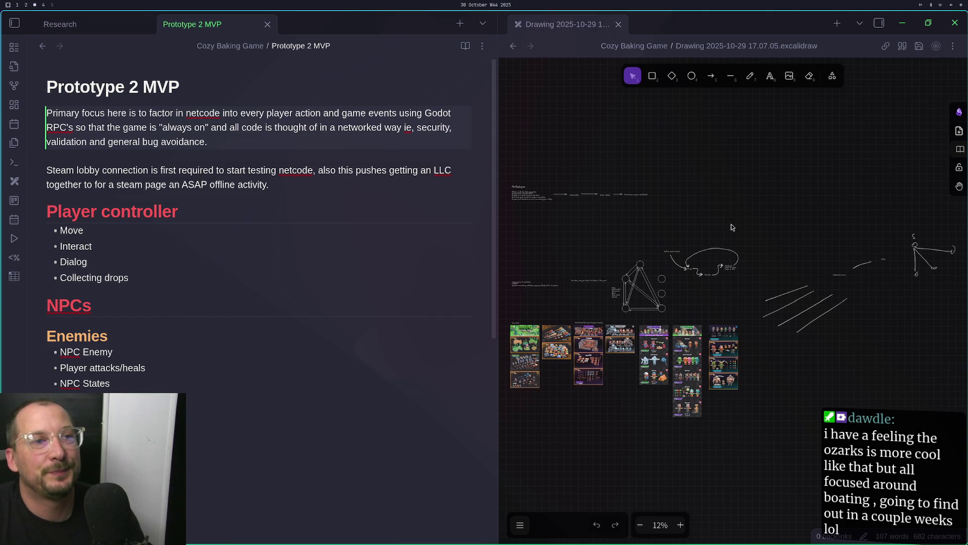
scroll(814, 214, "right", 5)
mouse_move(817, 188)
left_mouse_down()
mouse_move(510, 376)
mouse_move(522, 378)
left_mouse_up()
key("Delete")
left_click_drag(726, 271, 925, 209)
scroll(566, 206, "up", 8)
mouse_move(524, 186)
left_mouse_down()
mouse_move(684, 287)
mouse_move(563, 299)
mouse_move(590, 317)
left_mouse_up()
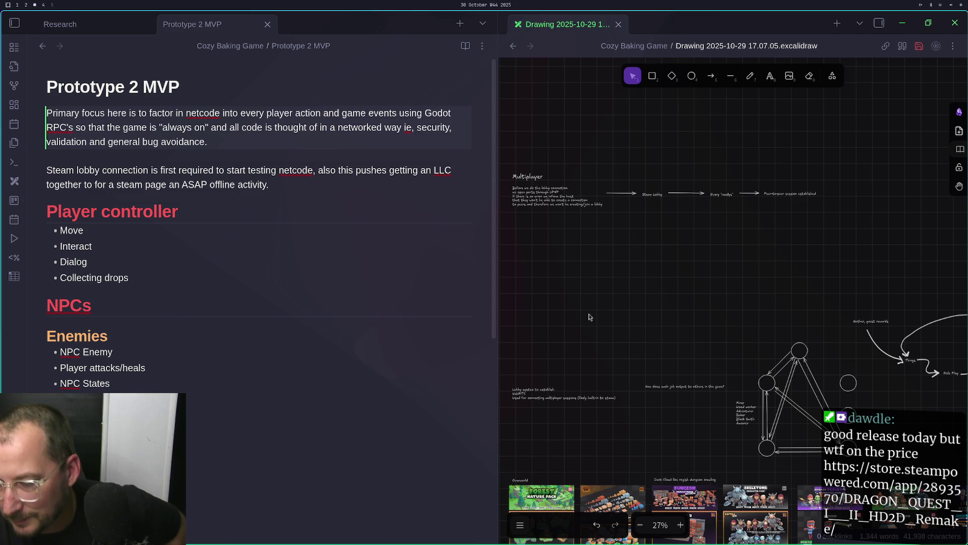
Switch to the chat workspace, open the shared Steam store link, and play its trailer full screen
key("super+2")
key("super+3")
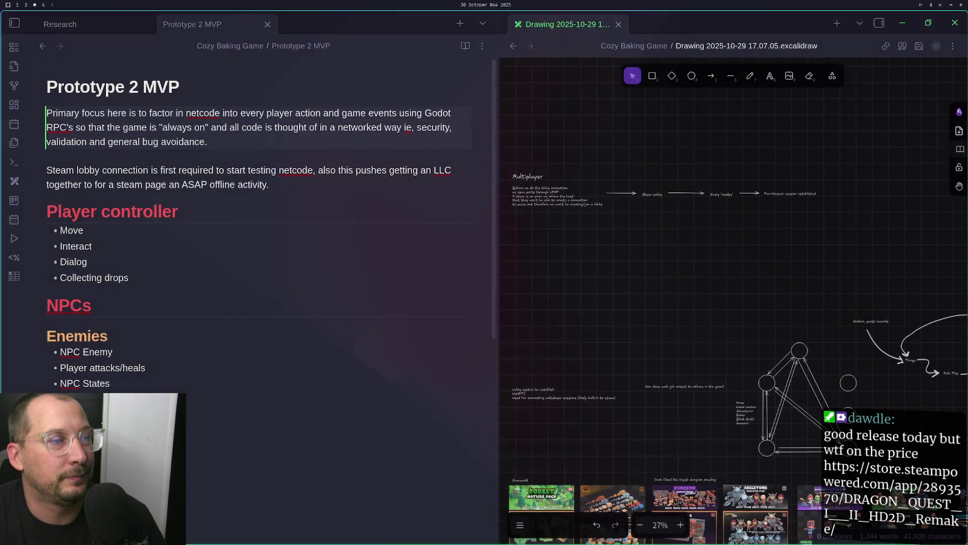
key("super+4")
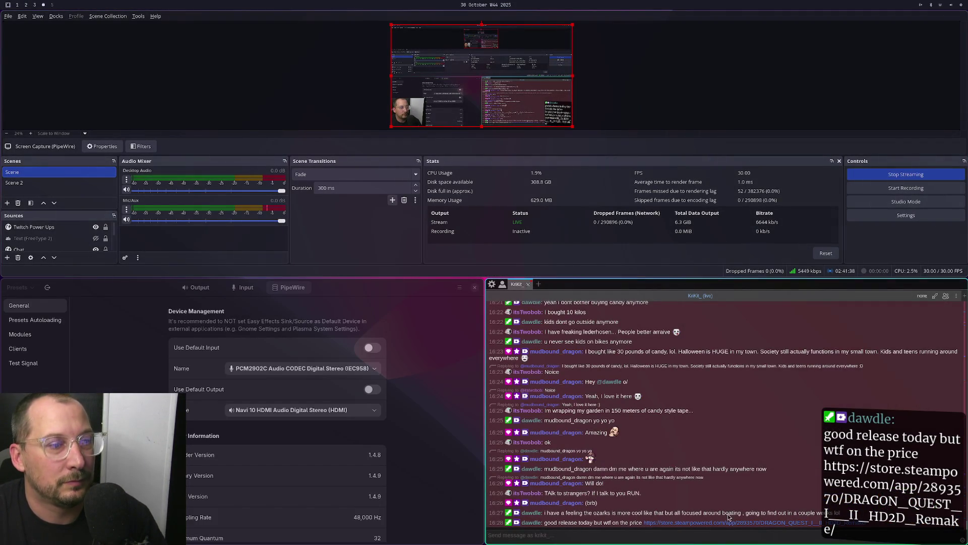
left_click(727, 522)
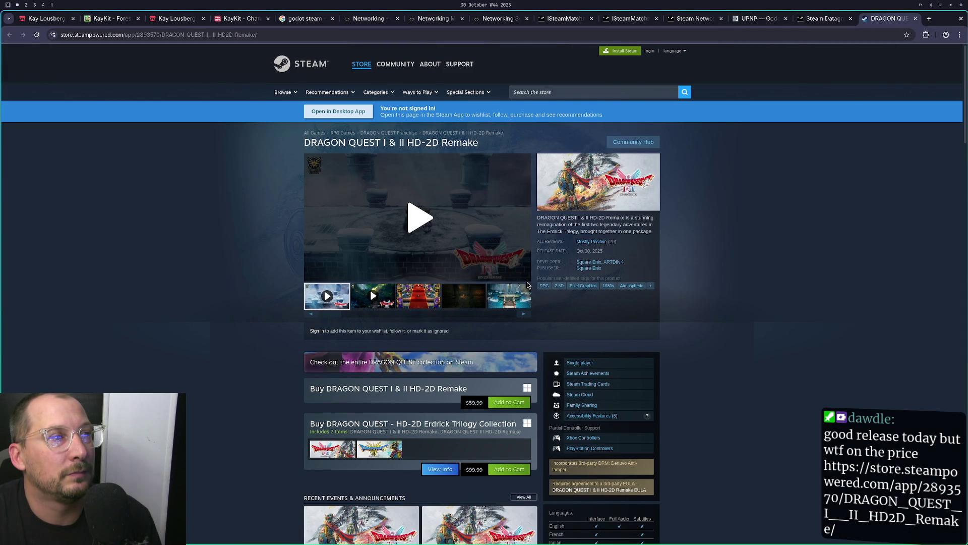
left_click(518, 256)
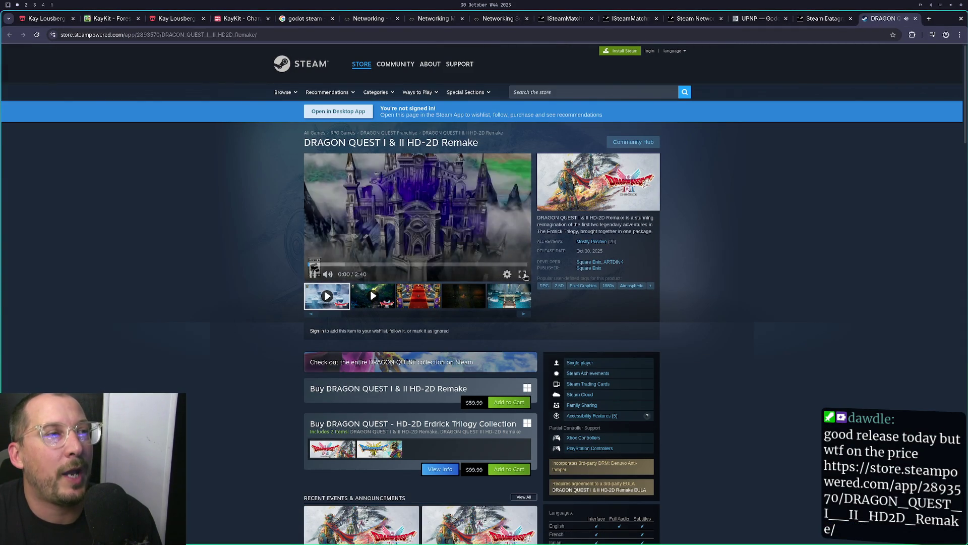
left_click(526, 275)
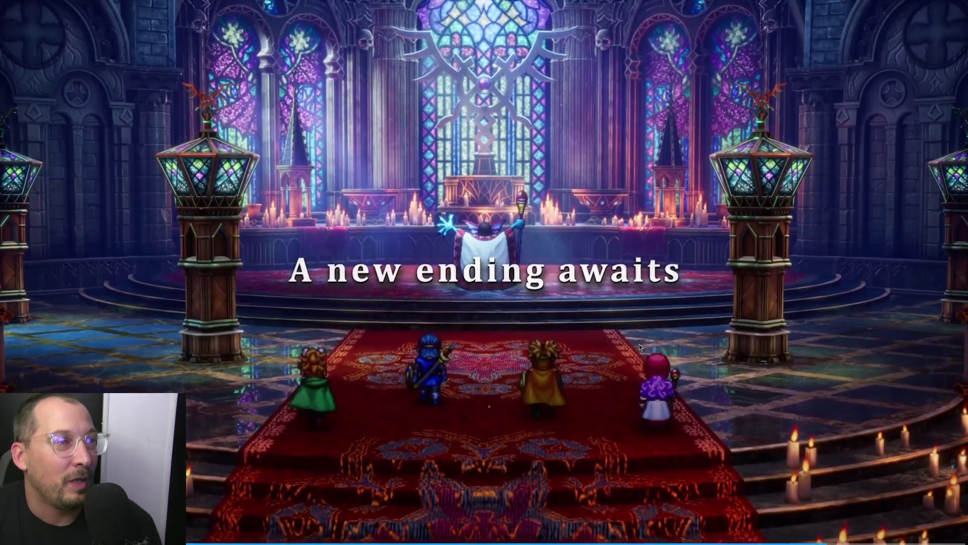
Pause the DRAGON QUEST I & II HD-2D Remake trailer near its end
key("space")
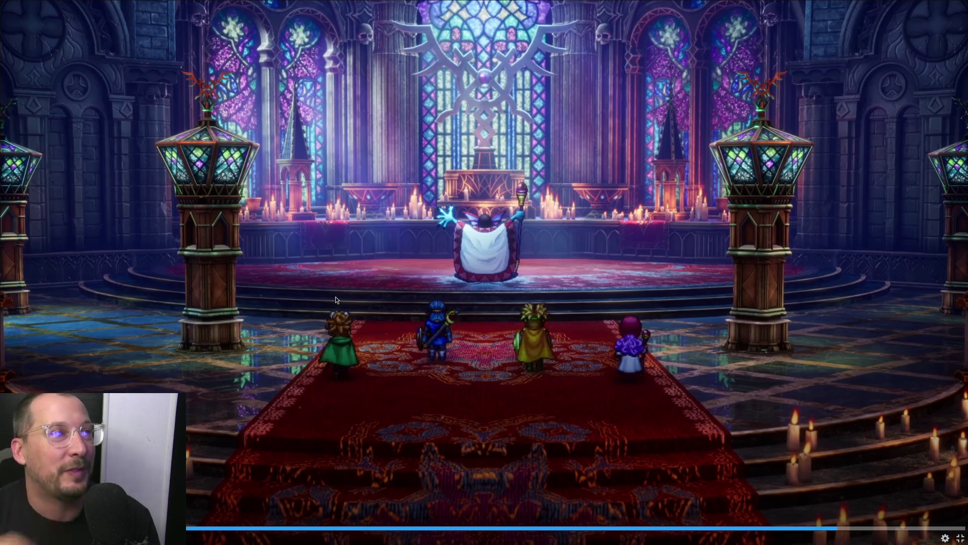
Play the trailer to its October 30, 2025 end card, exit full screen, then return to full screen
left_click(397, 267)
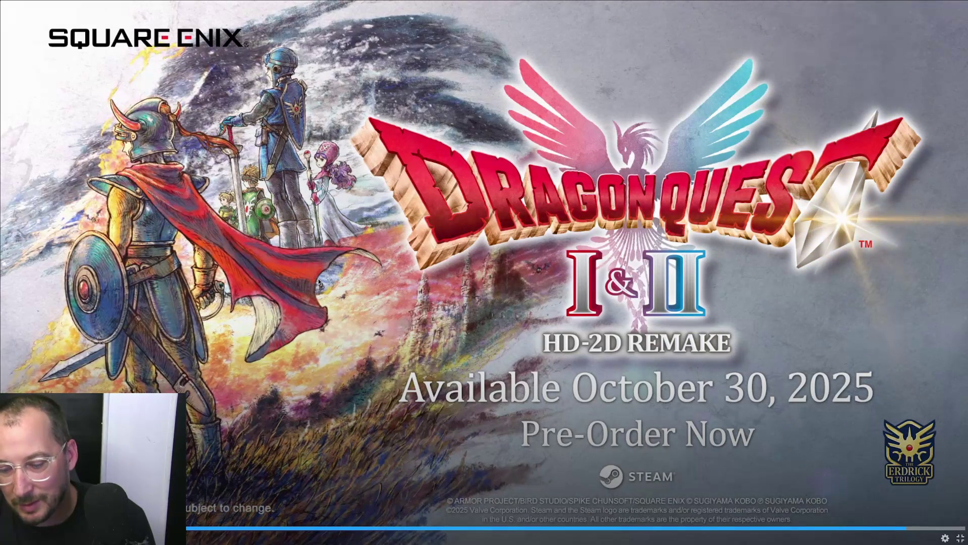
left_click(324, 269)
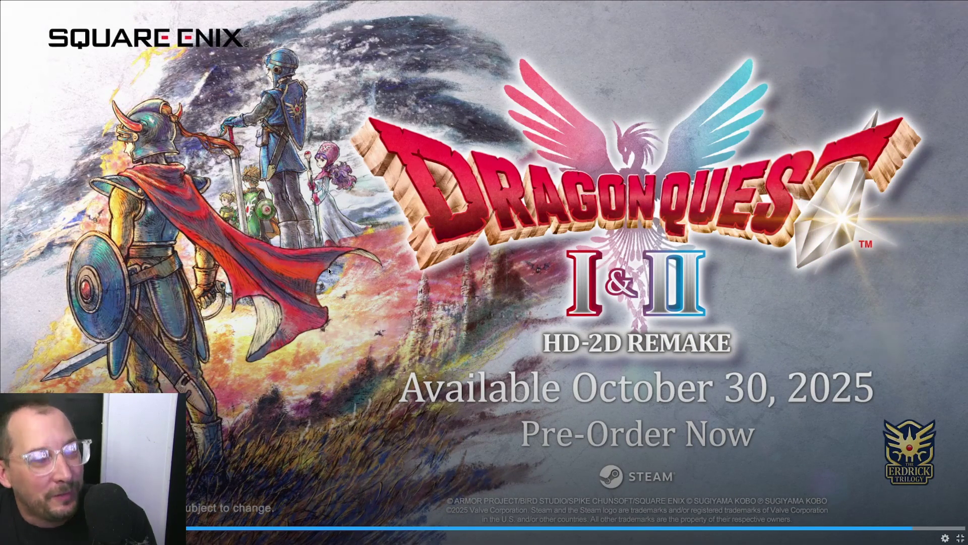
key("Escape")
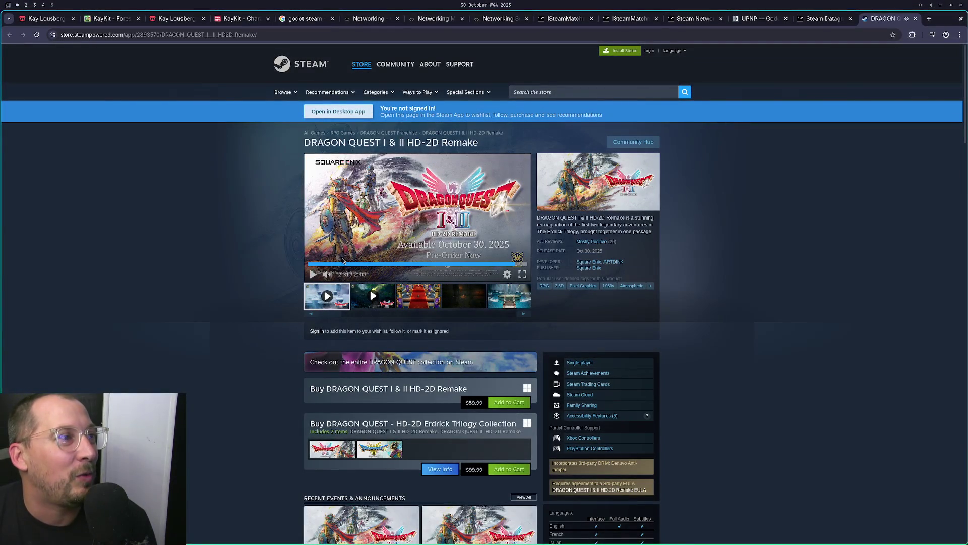
left_click(522, 274)
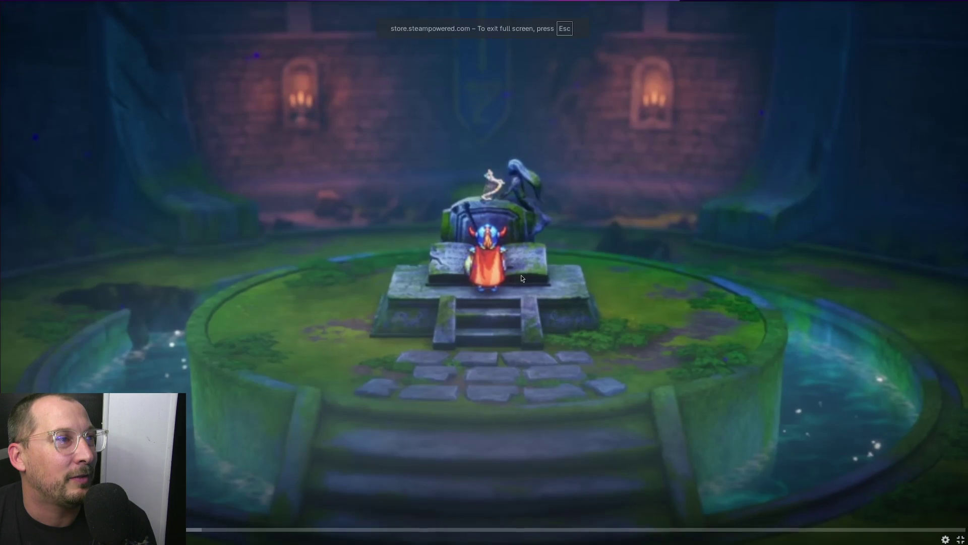
Resume the trailer past the mermaid scene, then jump back to the bubble scene
left_click(201, 376)
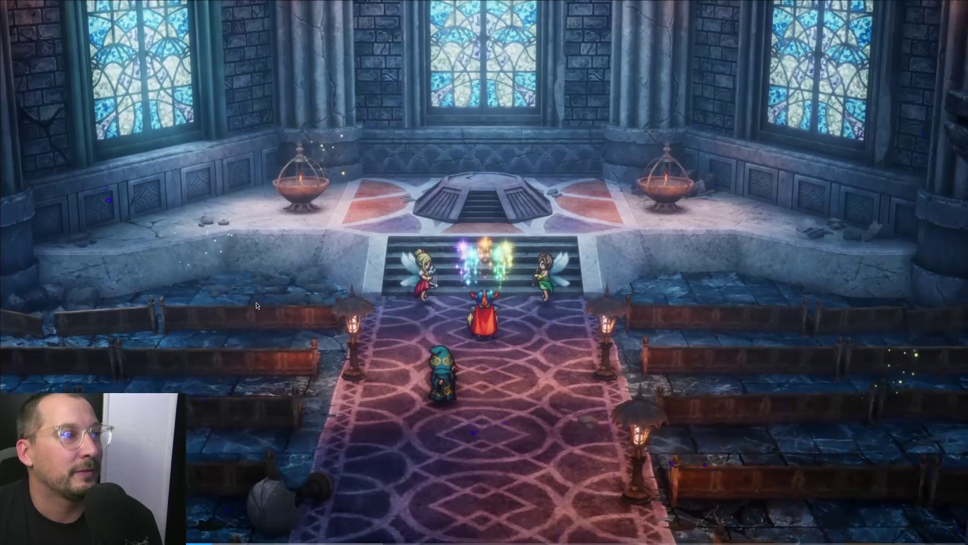
mouse_move(188, 483)
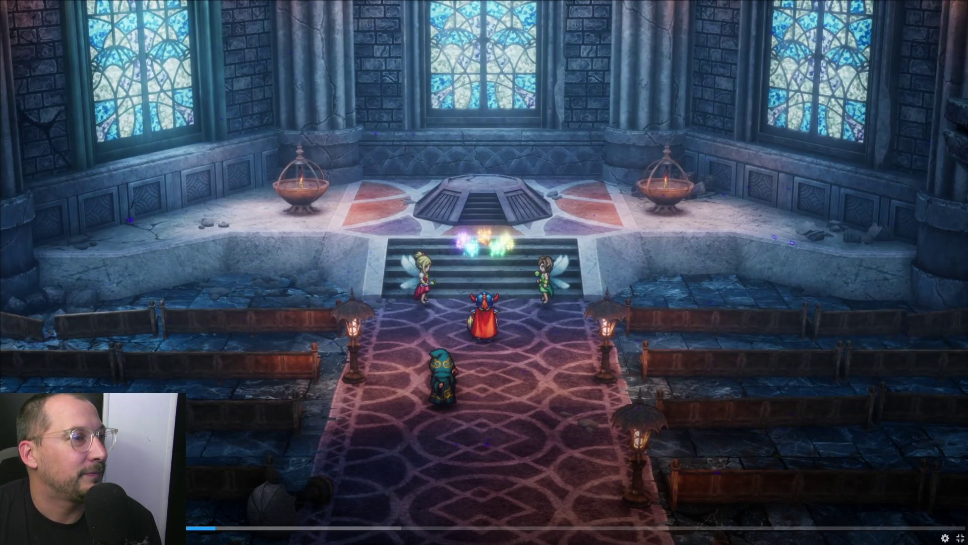
left_click(528, 415)
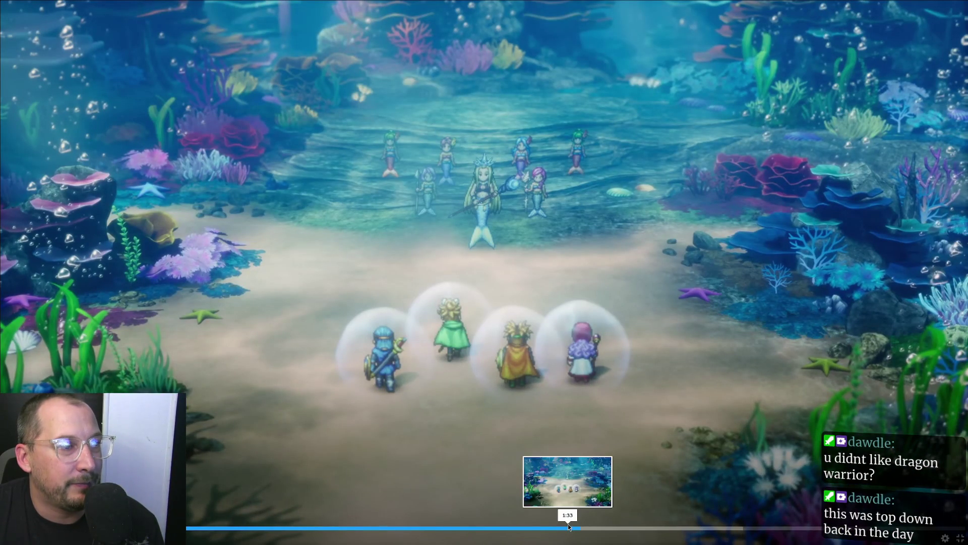
left_click(568, 525)
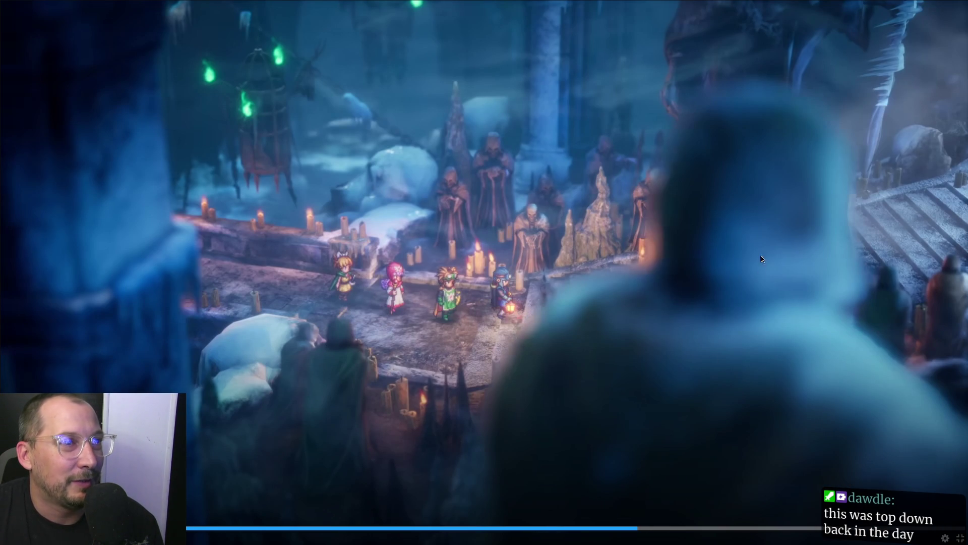
Rewatch the portal, bridge battle and lava temple demon scenes, then exit full screen
left_click(525, 222)
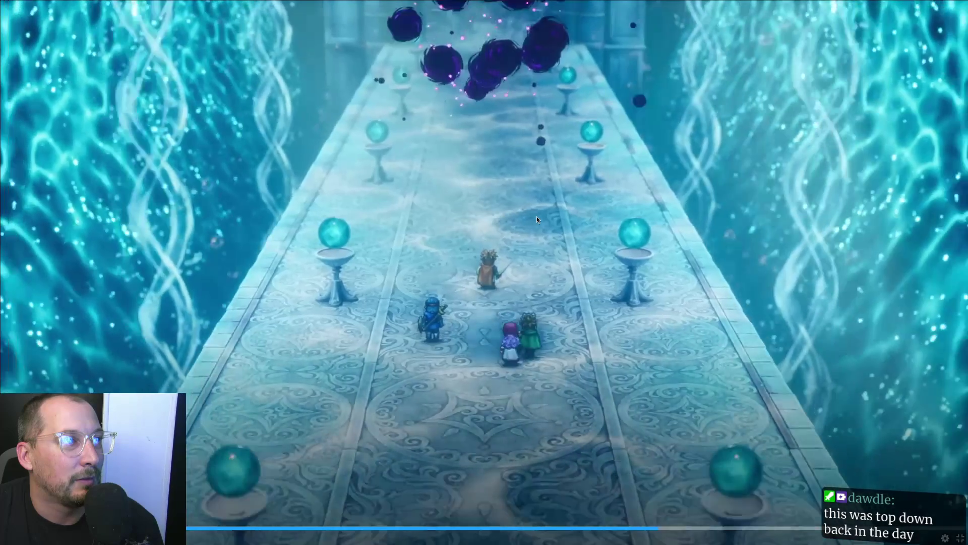
left_click(536, 216)
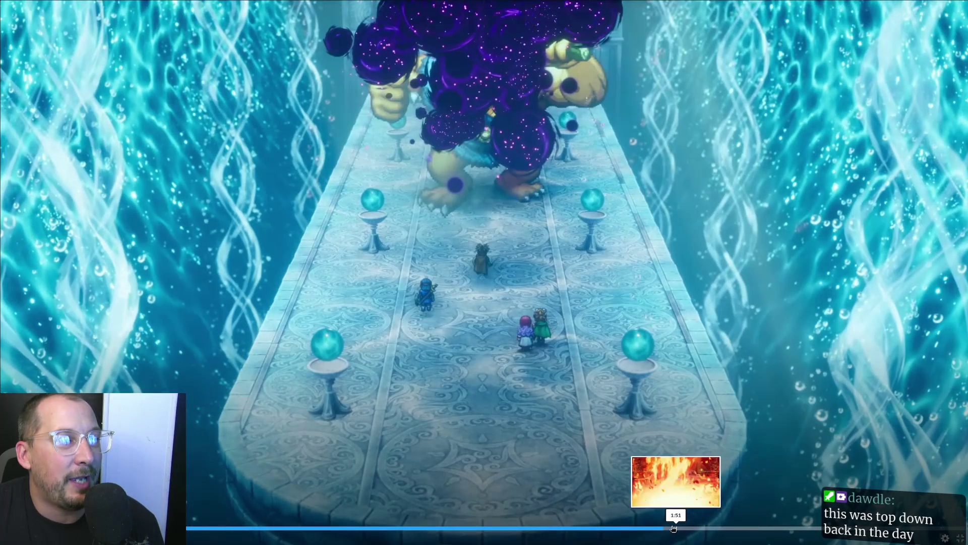
left_click(659, 534)
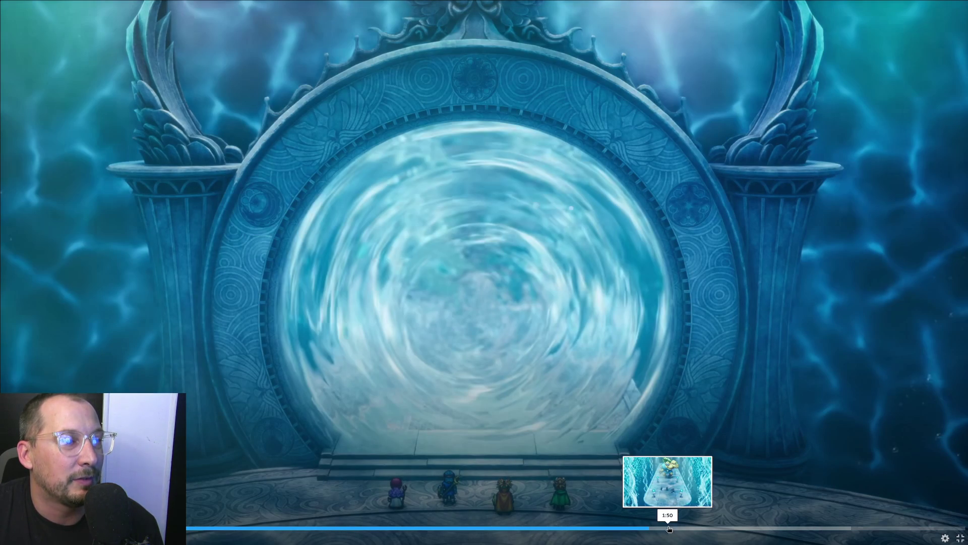
left_click(664, 528)
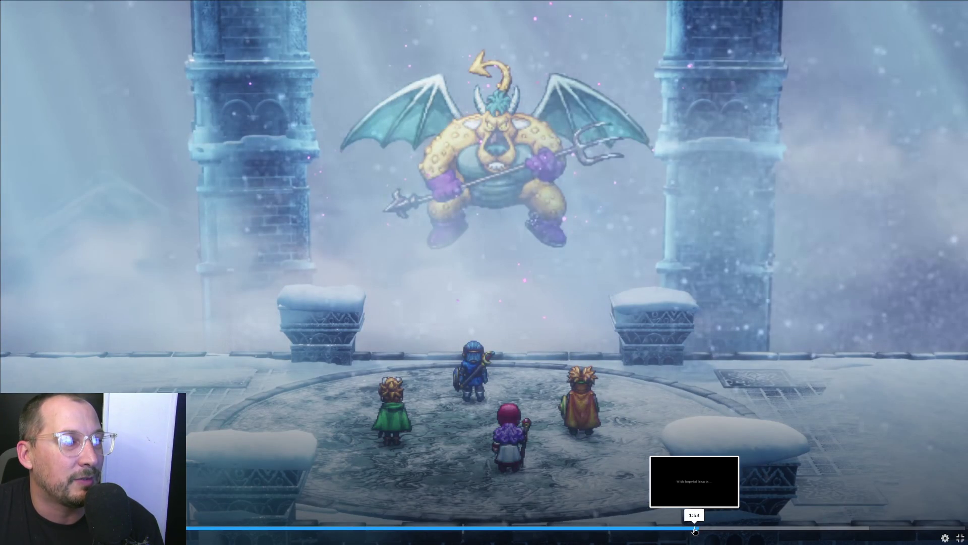
left_click(680, 528)
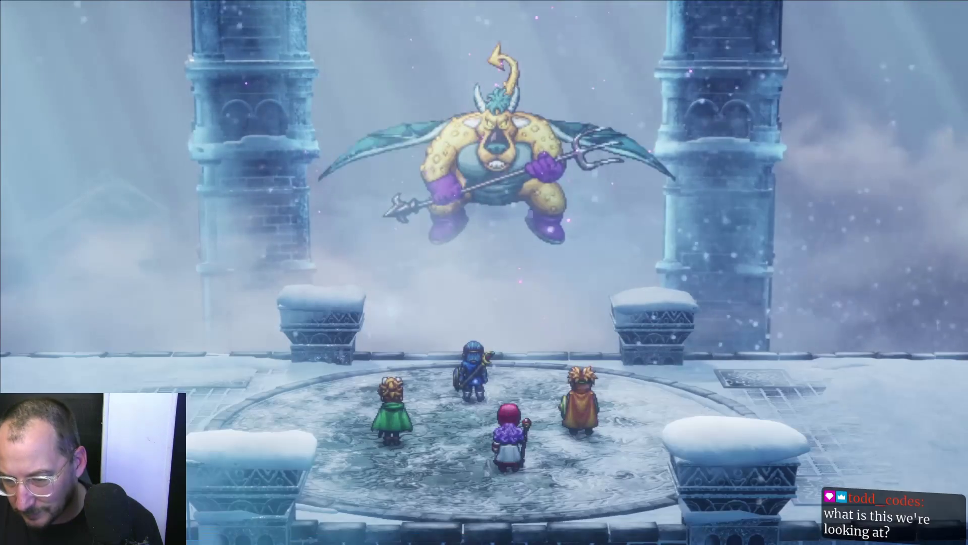
key("Escape")
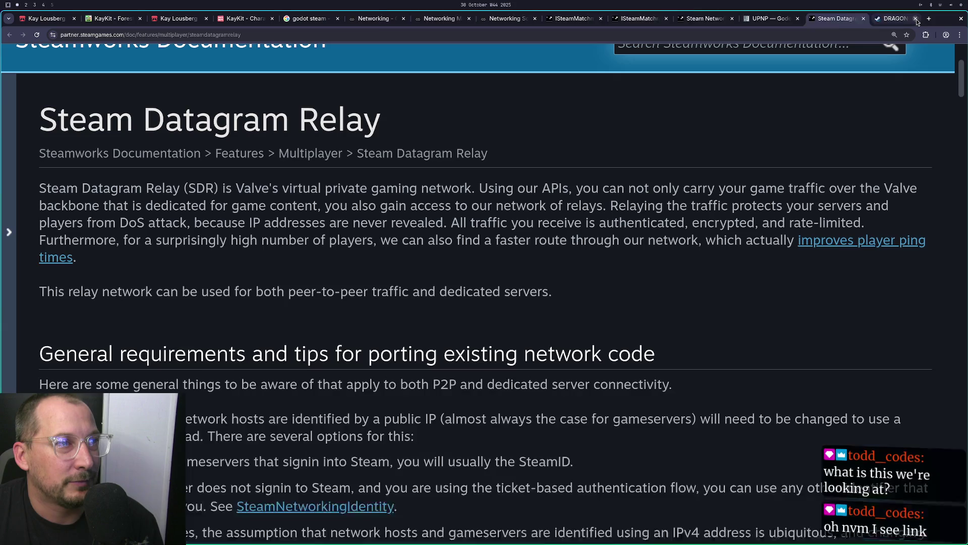
Close the DRAGON QUEST store tab, returning to the Steam Datagram Relay documentation
left_click(917, 20)
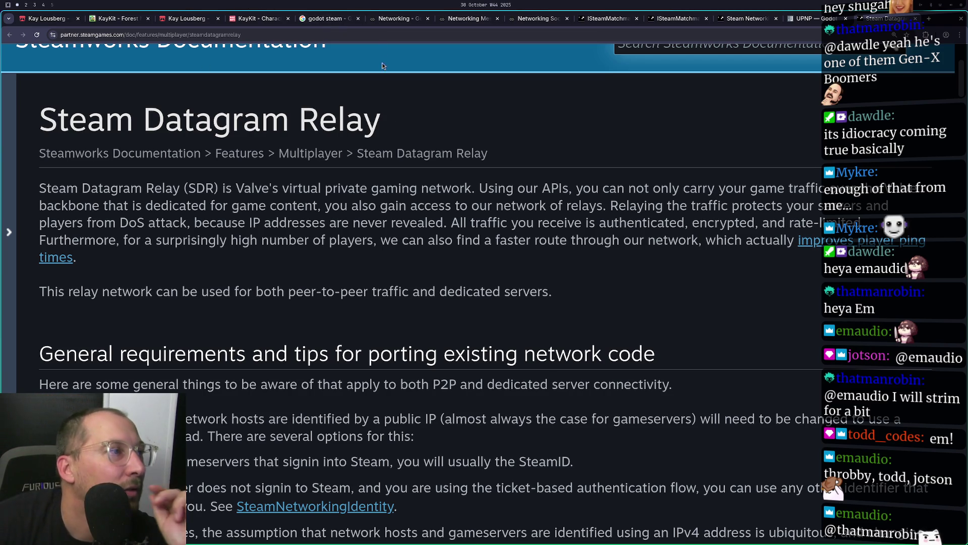
Skim the Steam Datagram Relay page, highlighting the P2P and public-IP passages, then switch to GodotSteam Networking
scroll(381, 149, "down", 3)
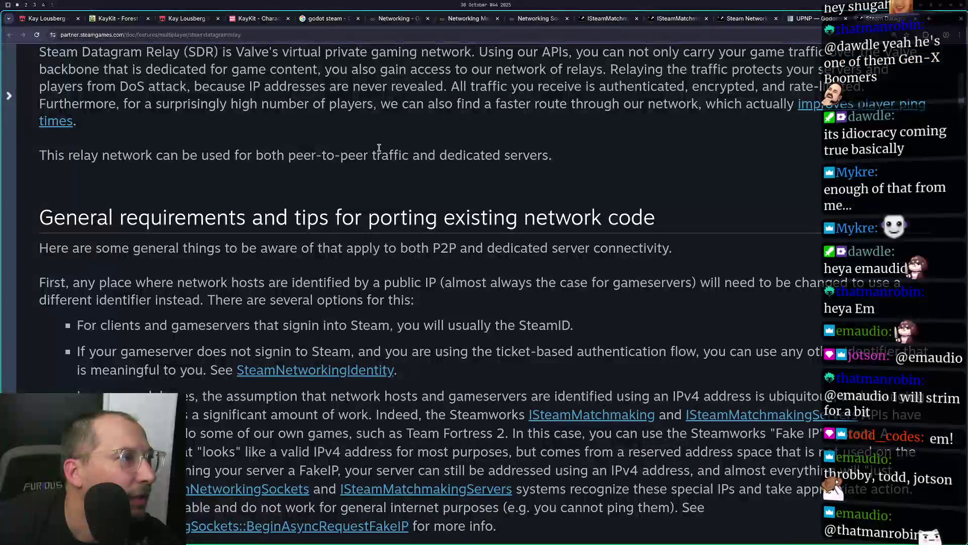
scroll(378, 150, "down", 1)
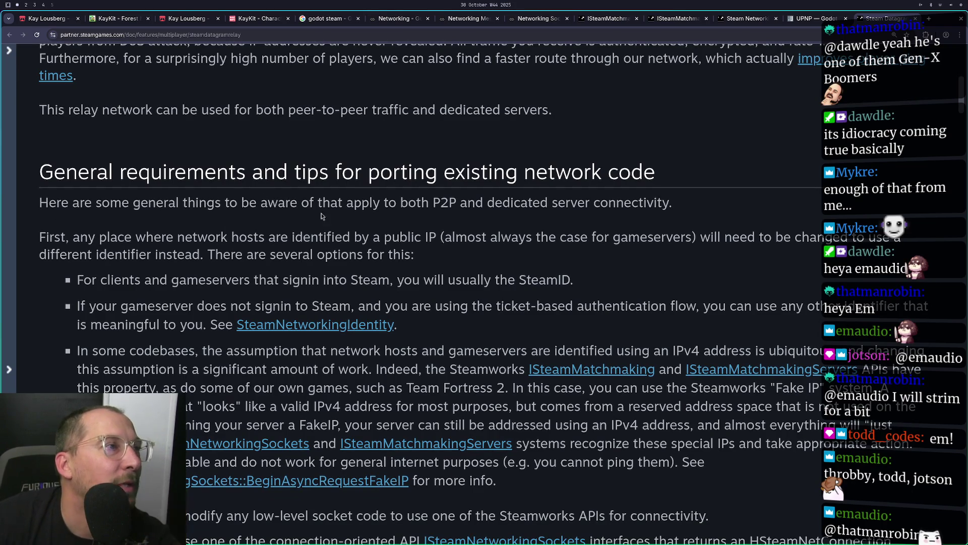
mouse_move(354, 202)
left_mouse_down()
mouse_move(673, 202)
mouse_move(491, 202)
left_mouse_up()
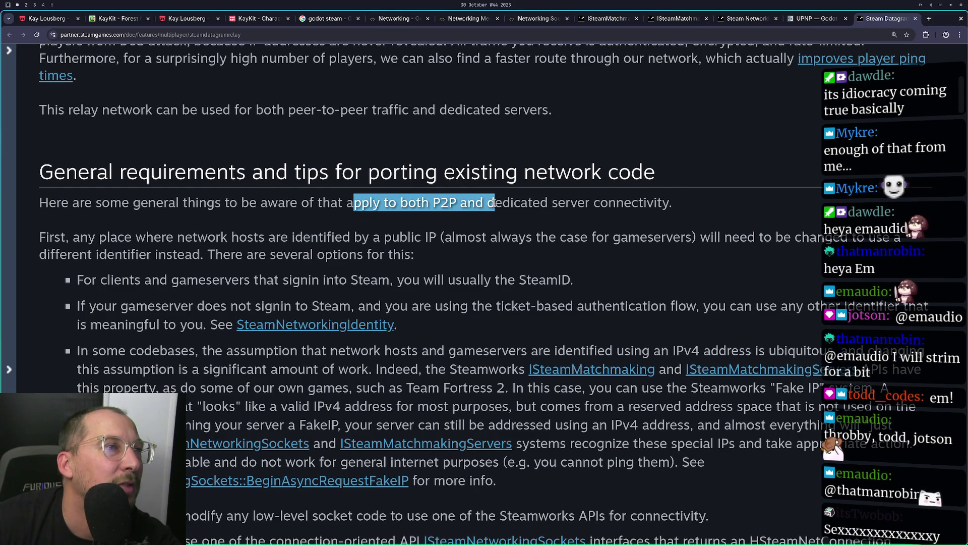
left_click(491, 203)
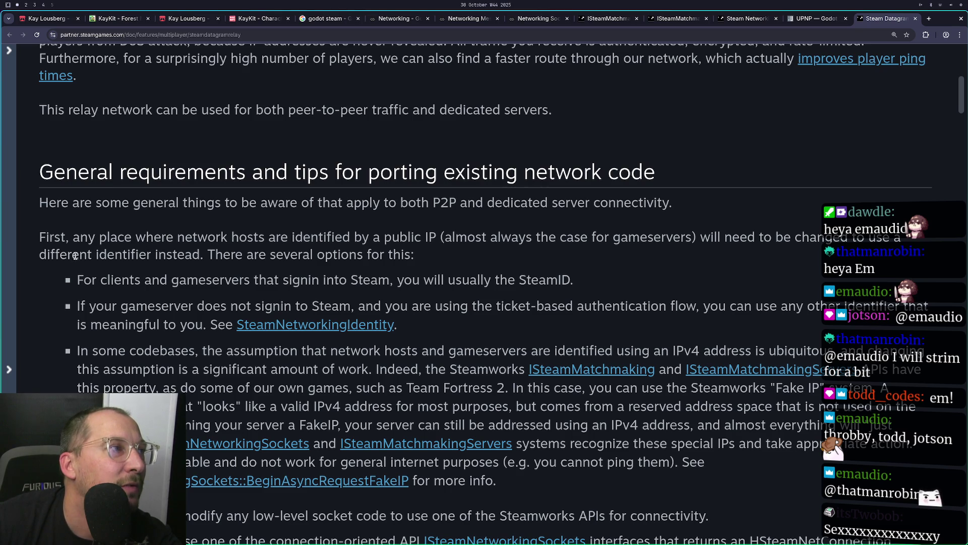
triple_click(178, 254)
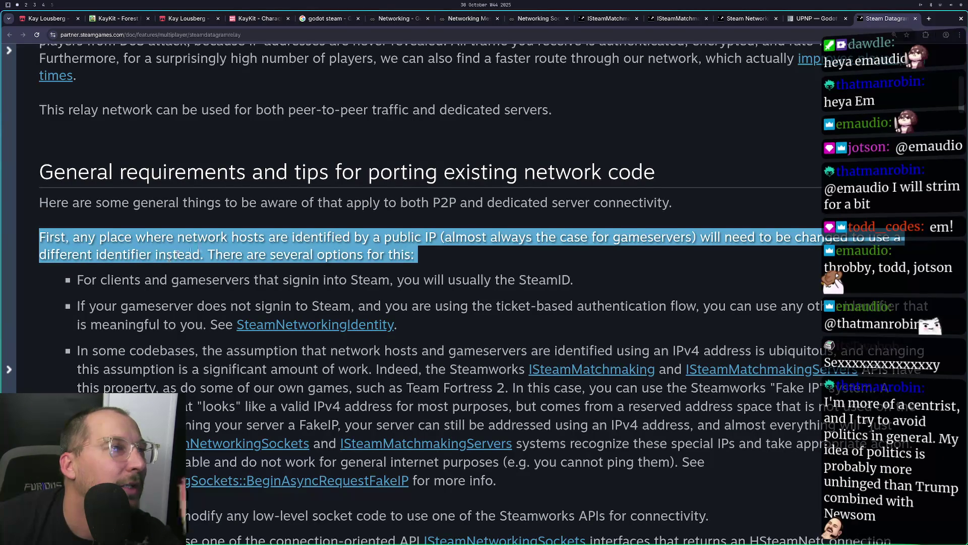
scroll(178, 254, "up", 6)
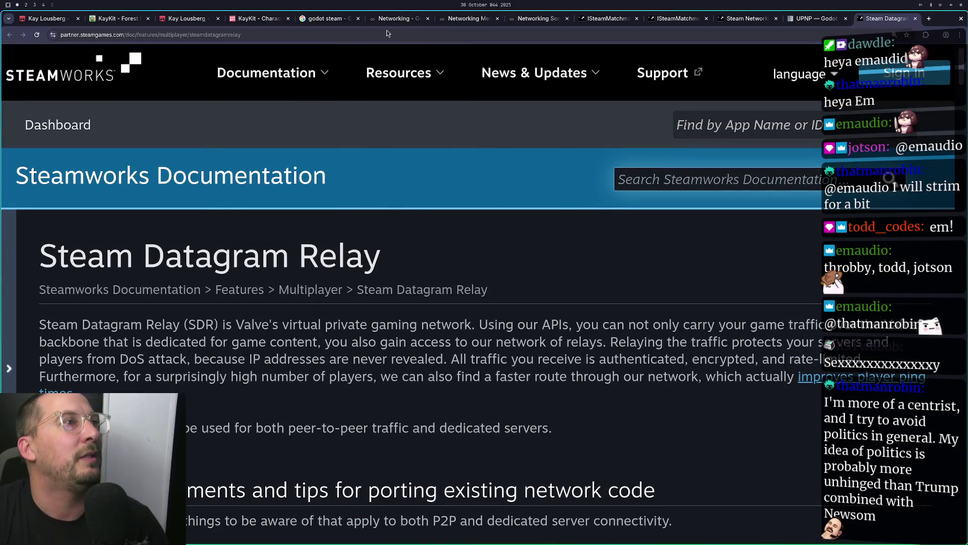
left_click(399, 23)
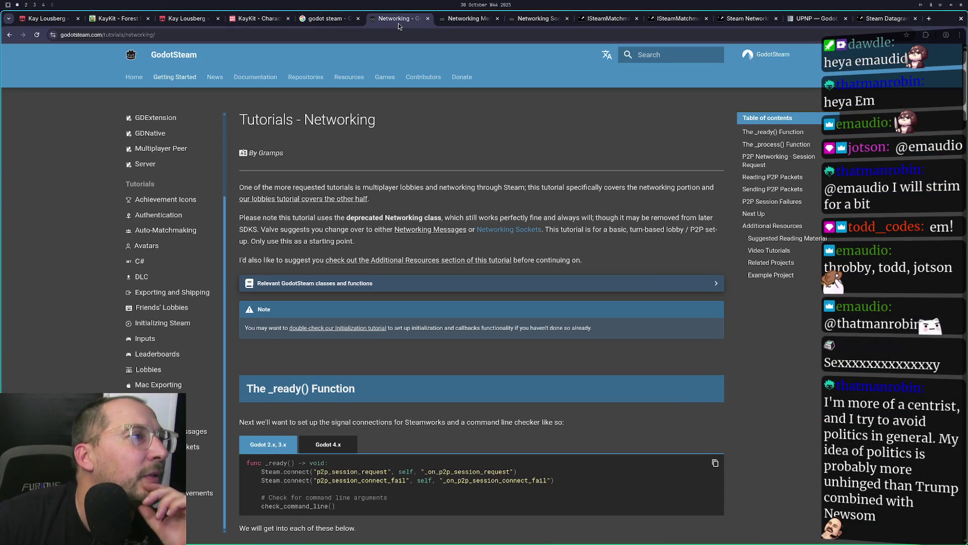
left_click(866, 20)
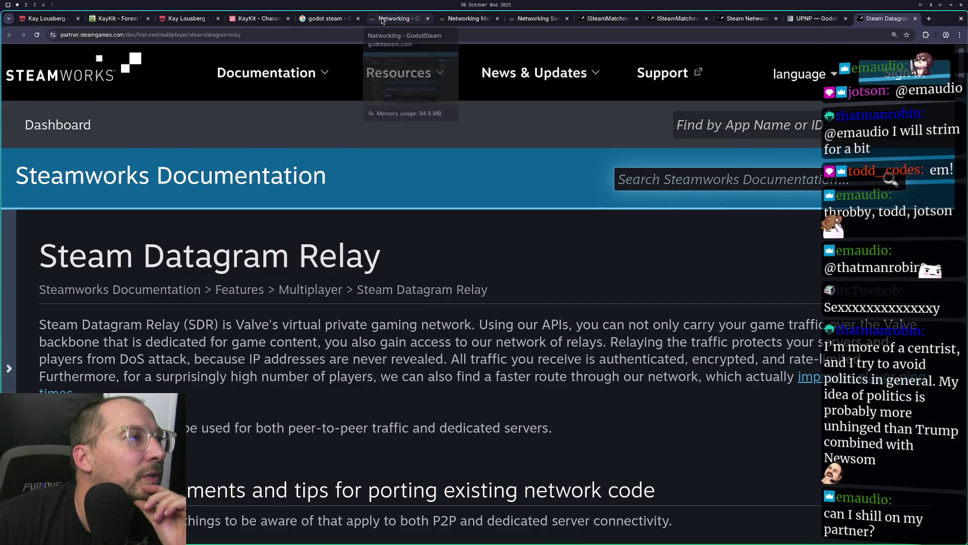
left_click(382, 20)
scroll(175, 242, "down", 4)
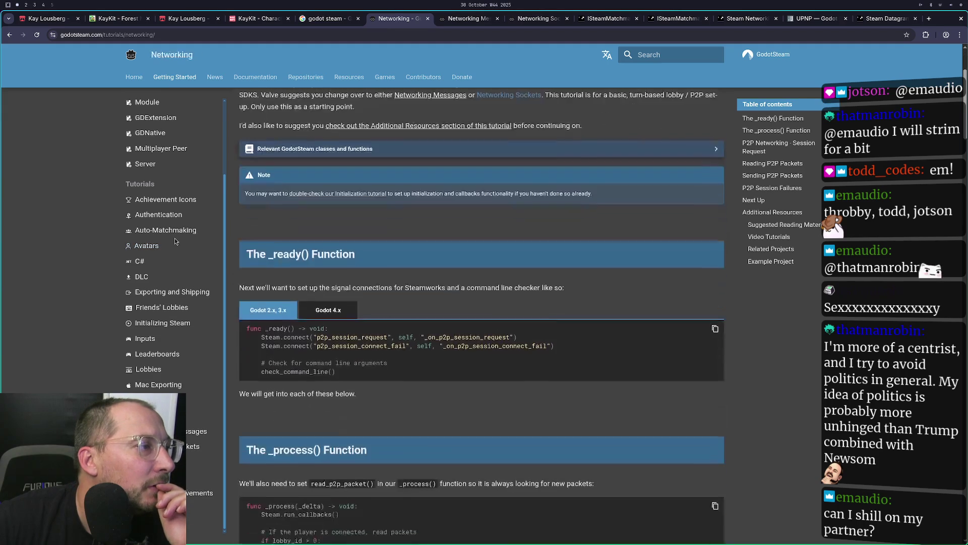
scroll(175, 241, "up", 2)
scroll(462, 233, "down", 2)
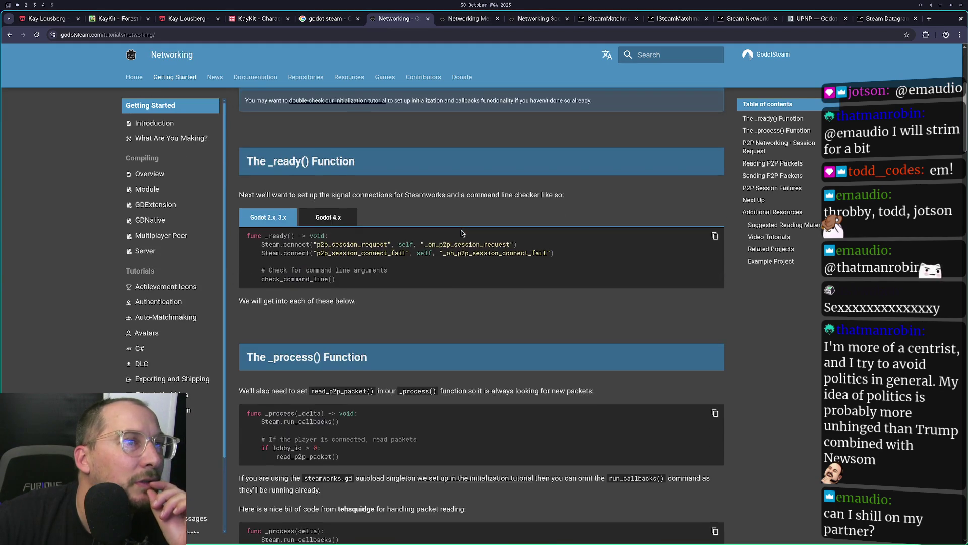
scroll(462, 233, "up", 5)
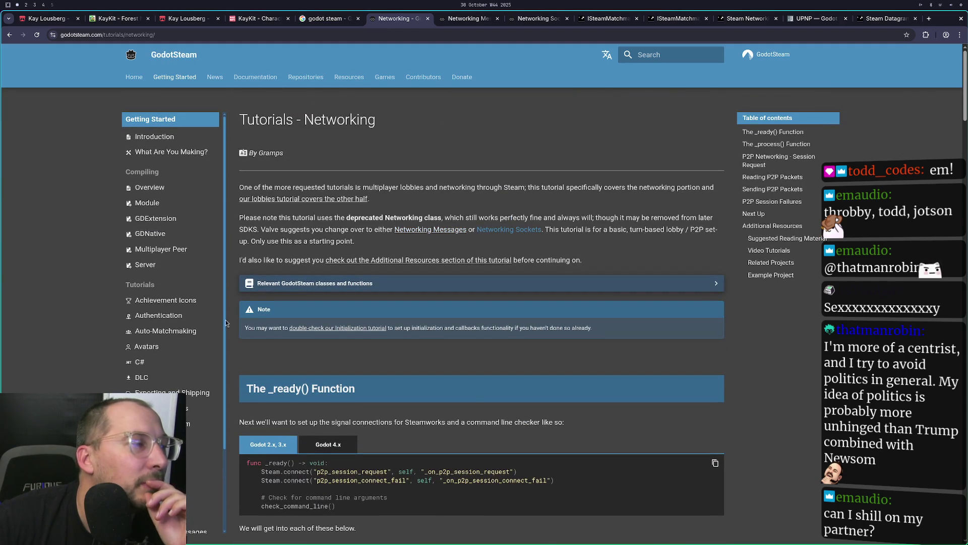
scroll(206, 353, "down", 2)
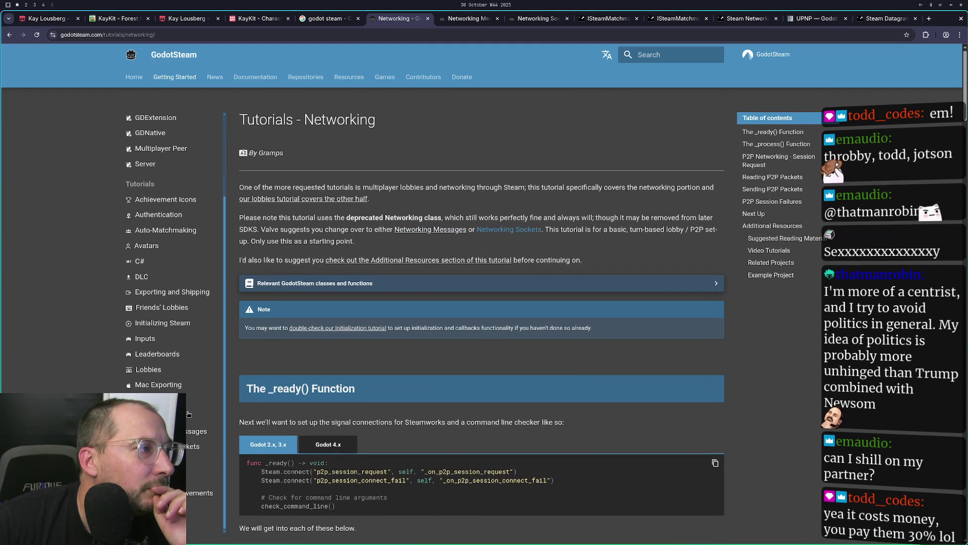